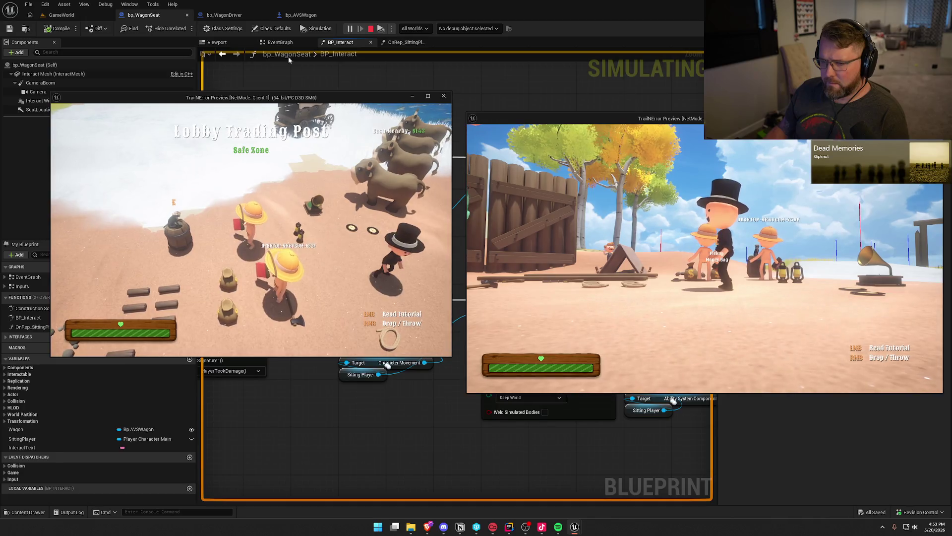
- Run p.NetShowCorrections 1 in the client preview's in-game console
drag(274, 99, 266, 133)
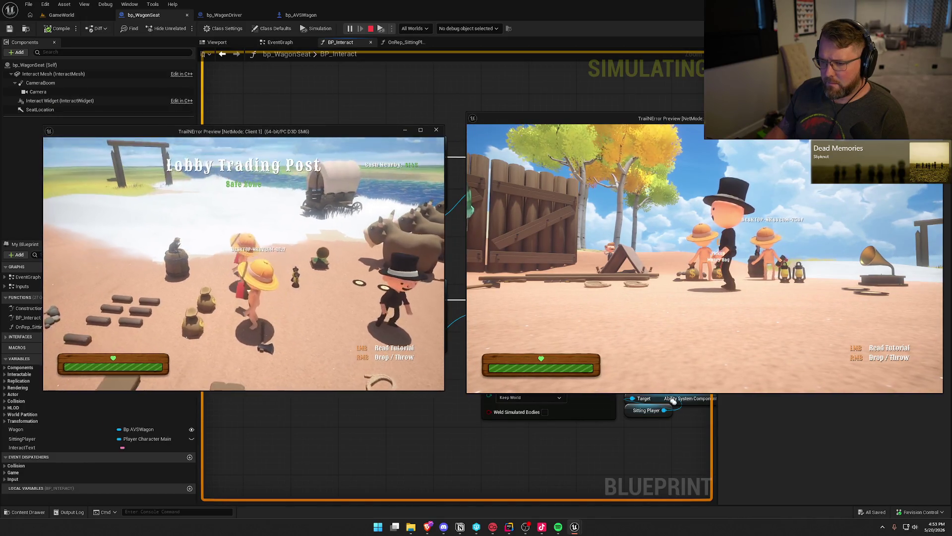
key(grave)
key(Up)
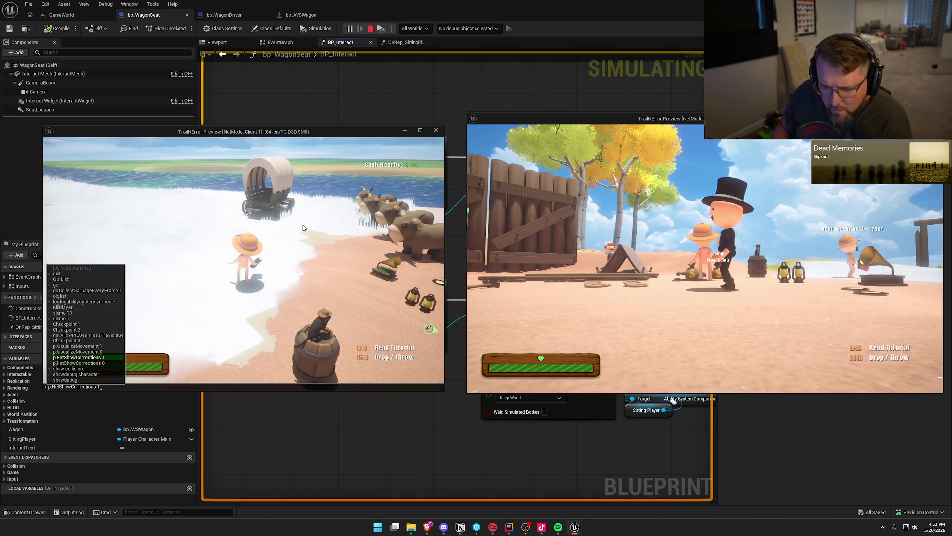
key(Return)
- Walk the client into the wagon seat, watch the correction trails, then end play
key(w)
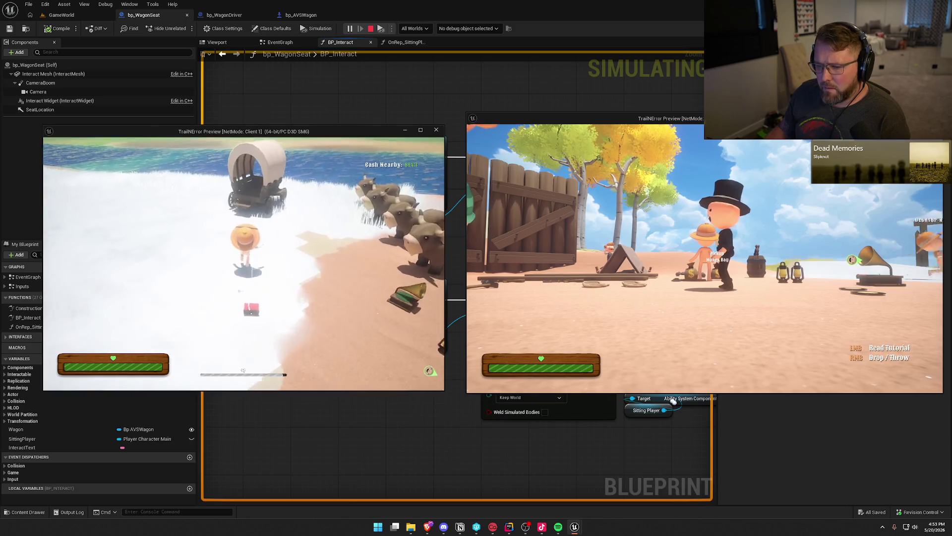
key(super)
key(super)
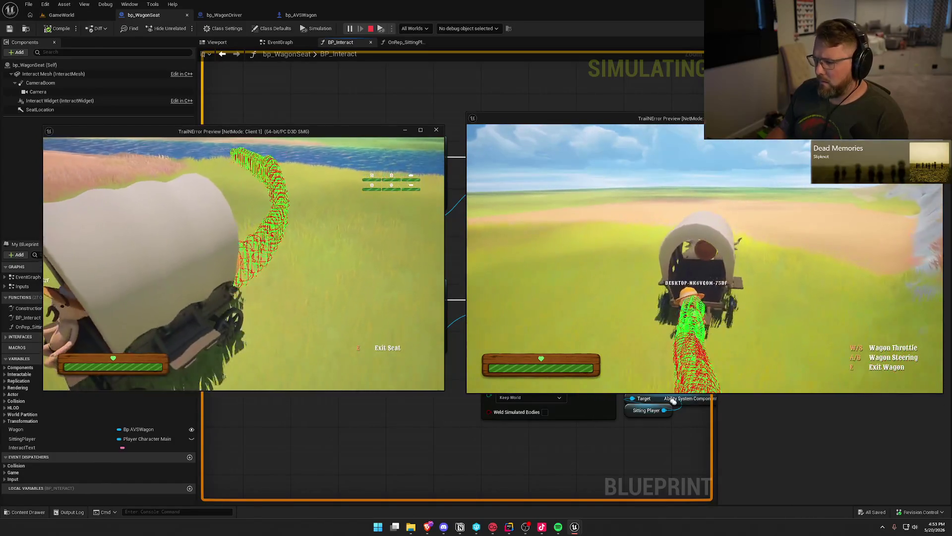
key(super)
click(418, 286)
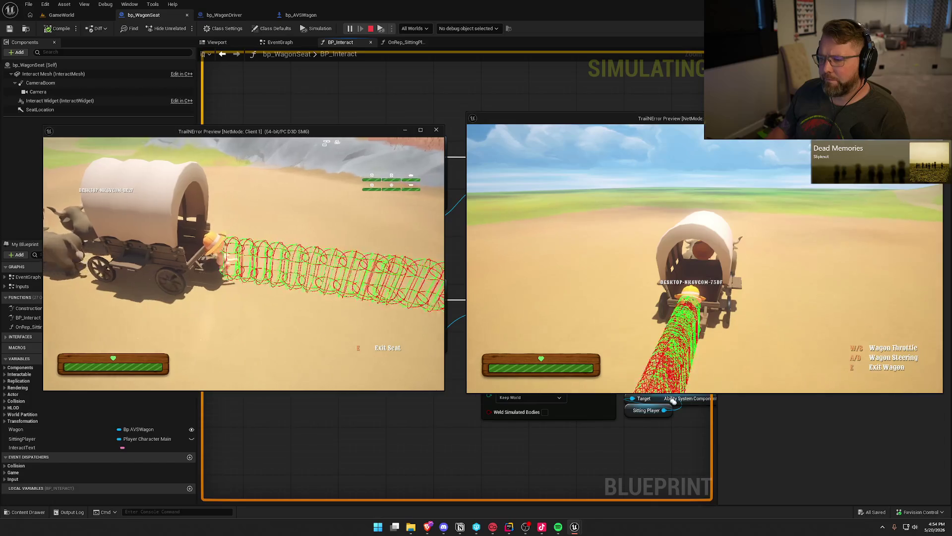
key(Escape)
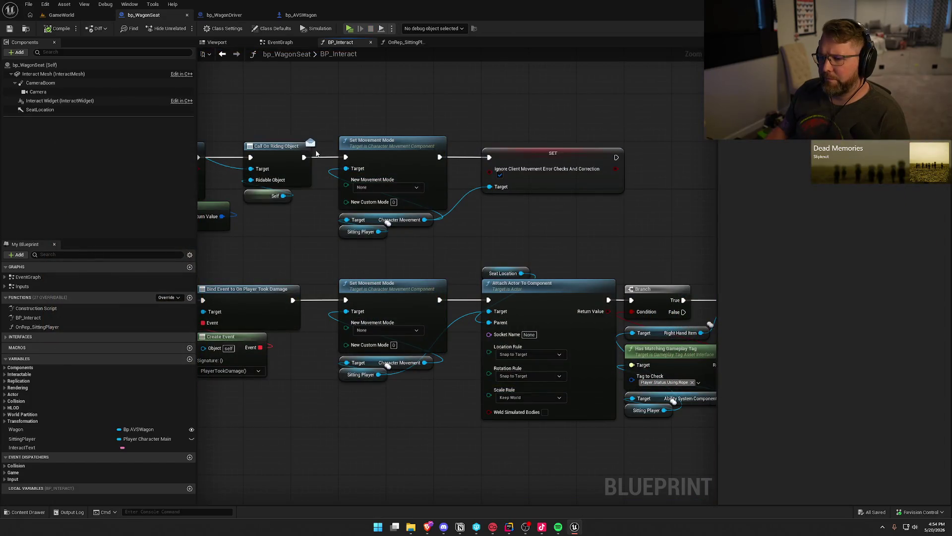
- Remove the Ignore Client Movement Error Checks node and enable Weld Simulated Bodies on Attach Actor To Component
key(Delete)
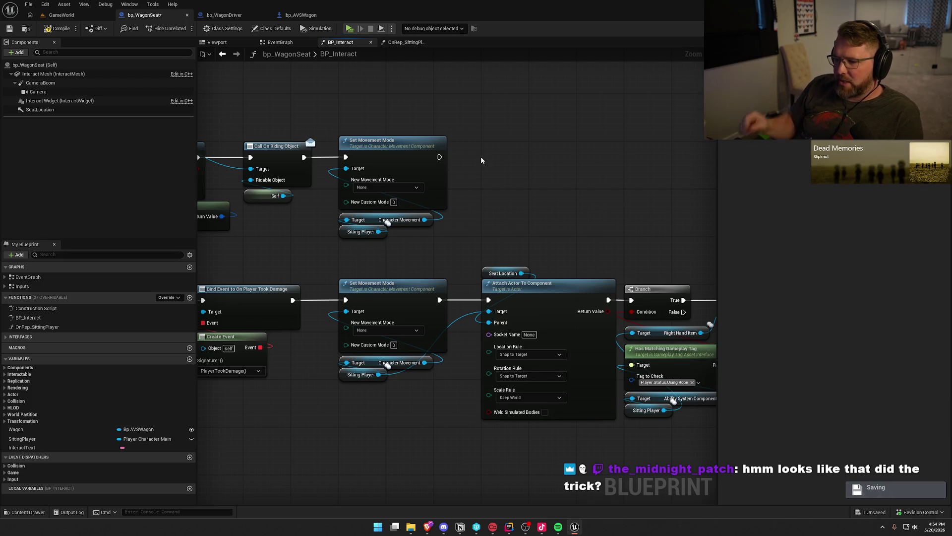
mouse_move(519, 206)
mouse_down()
mouse_move(422, 146)
mouse_move(402, 179)
mouse_up()
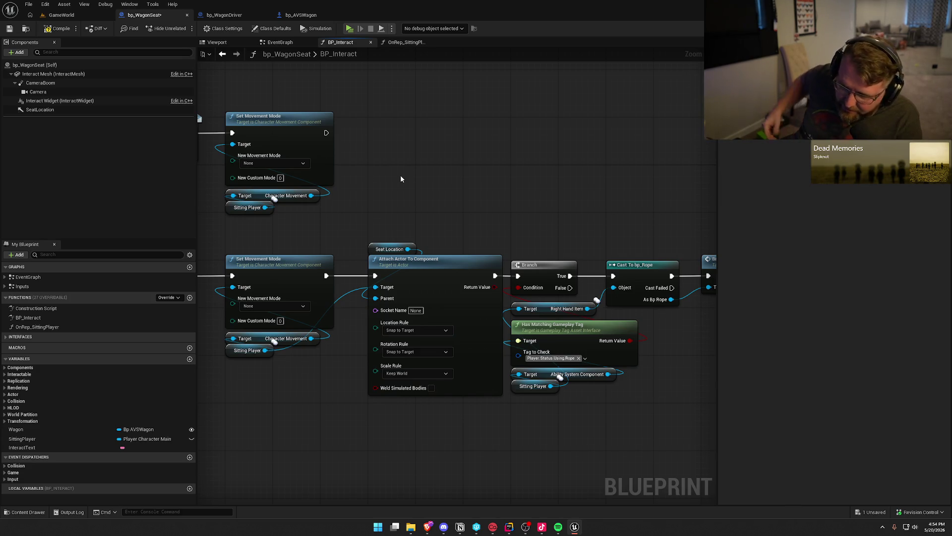
mouse_move(401, 179)
mouse_down()
mouse_move(425, 174)
mouse_move(475, 191)
mouse_up()
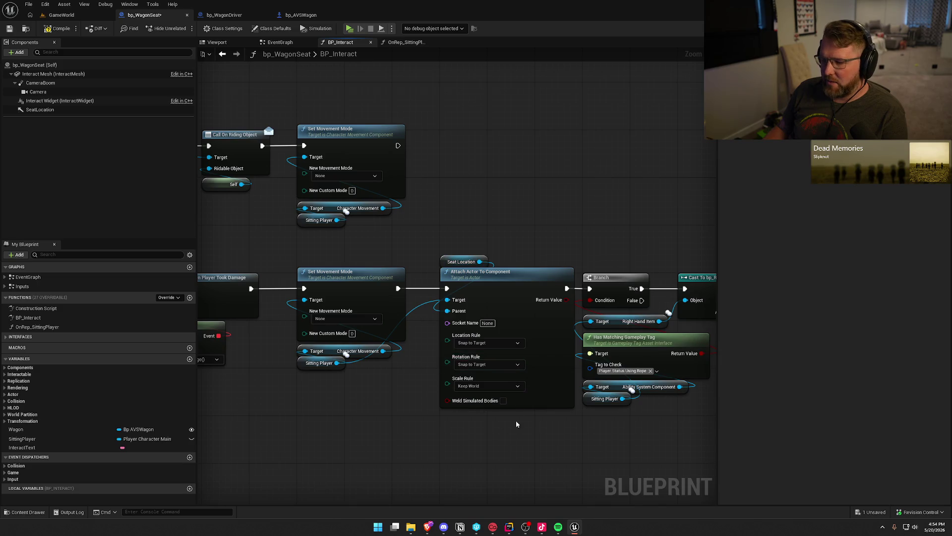
click(503, 401)
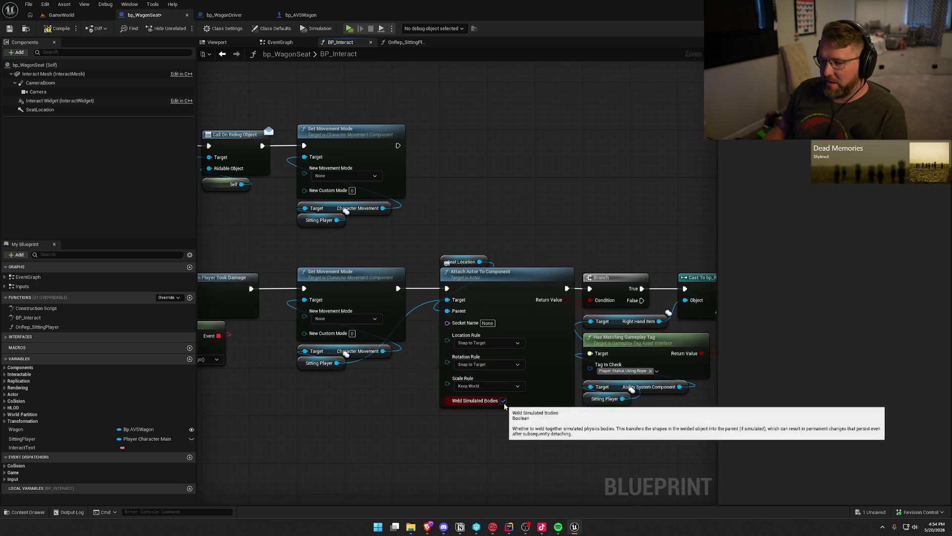
click(61, 16)
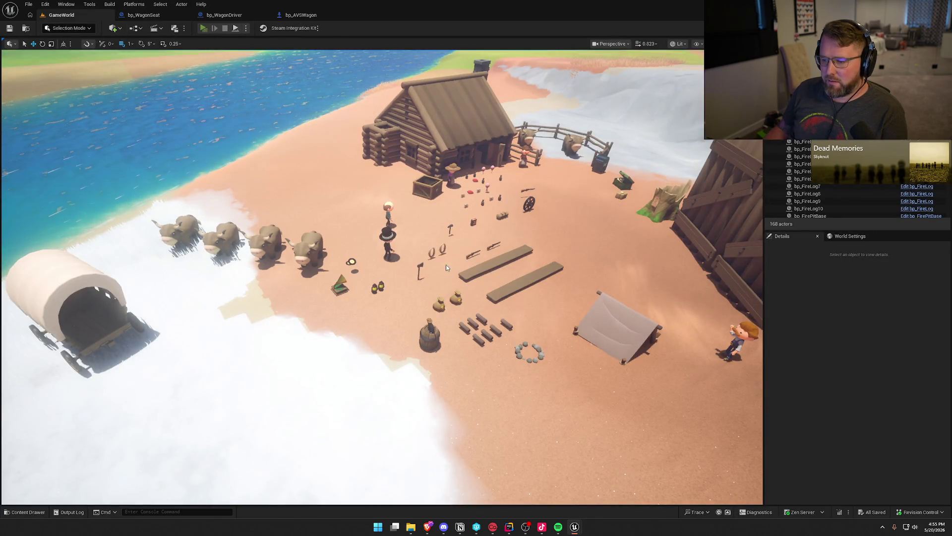
- Start a Play-In-Editor session and arrange the server and Client 1 preview windows
key(alt+p)
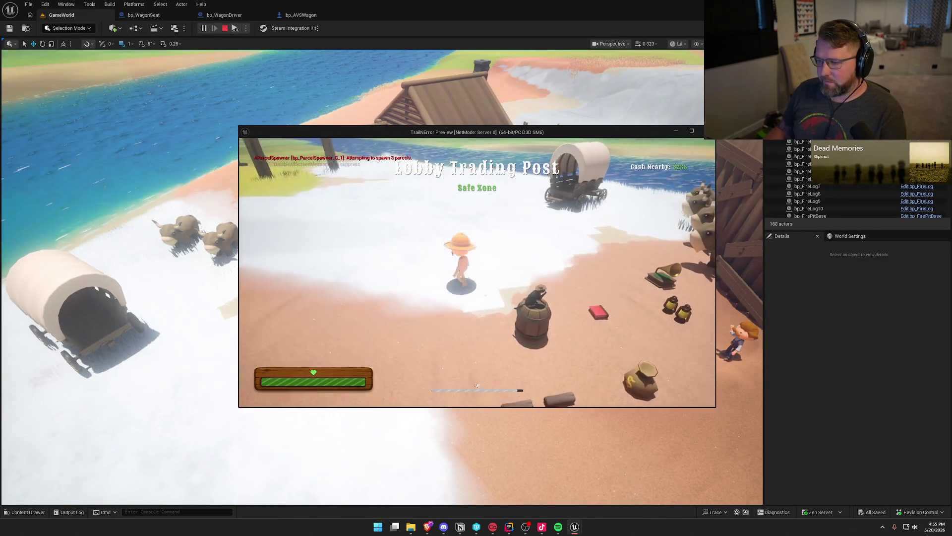
key(super)
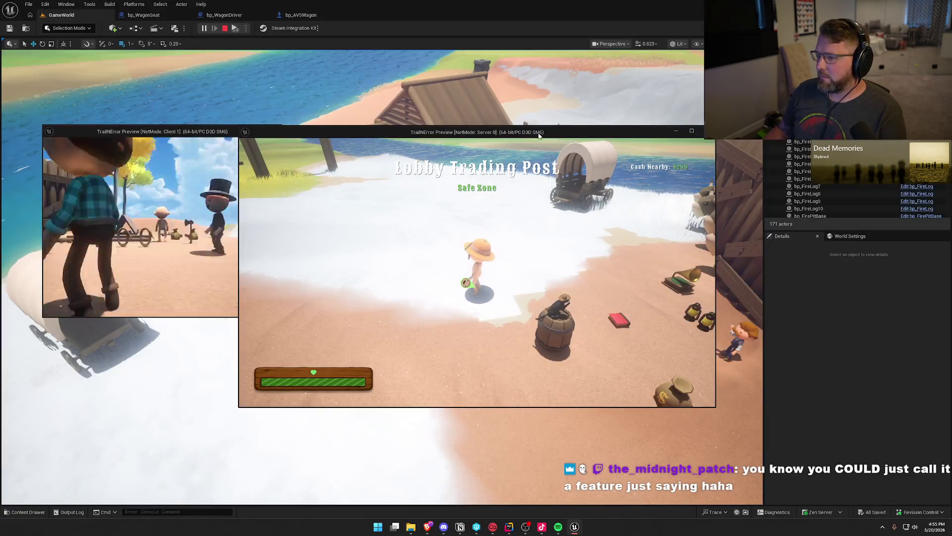
drag(539, 136, 765, 118)
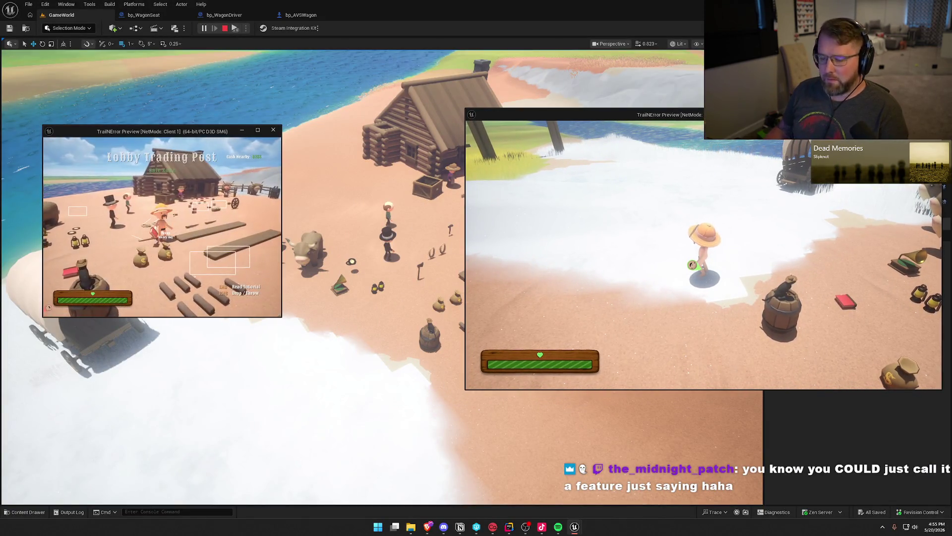
key(super)
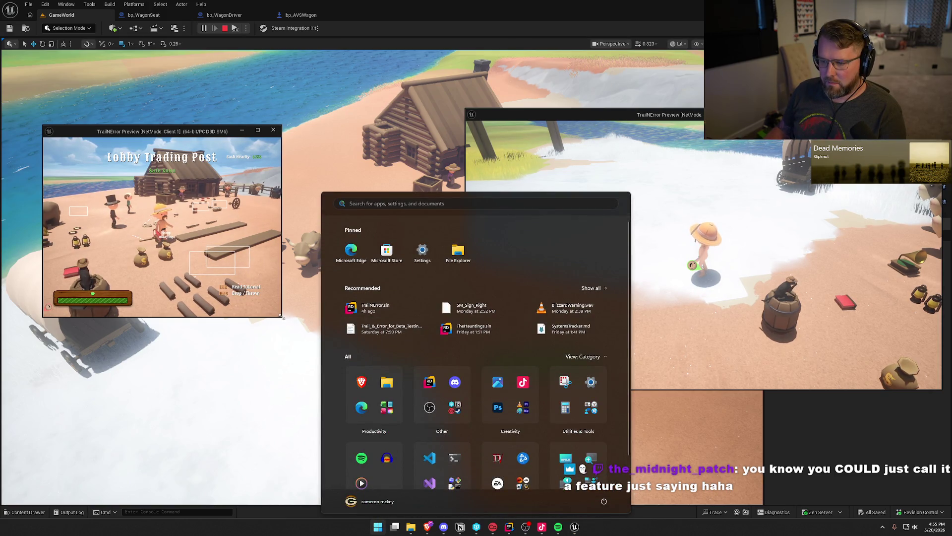
click(282, 318)
drag(282, 318, 449, 397)
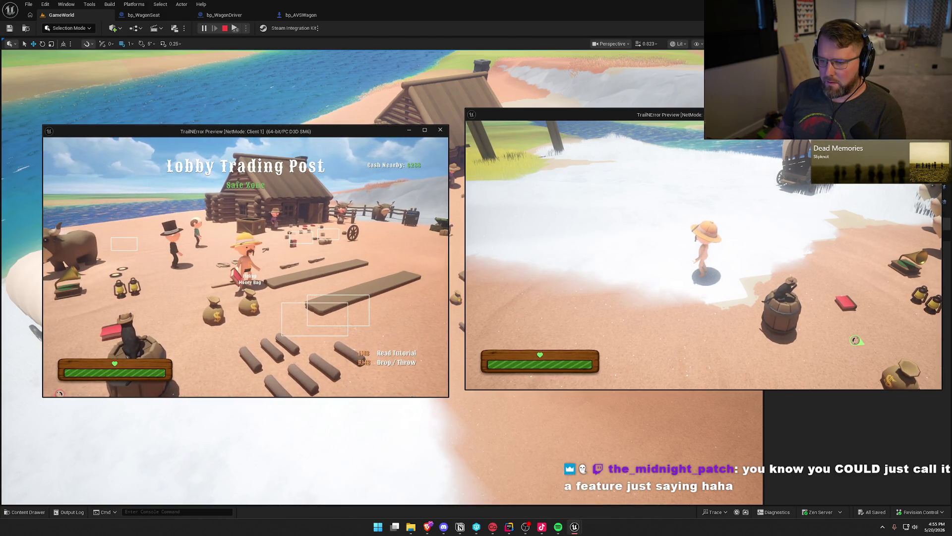
- Walk the client character over to the covered wagon
key(w)
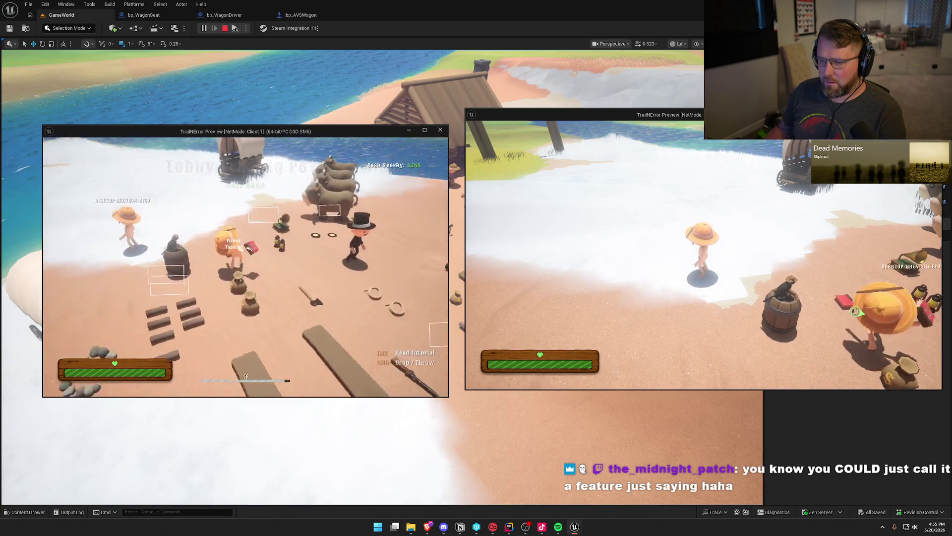
key(w)
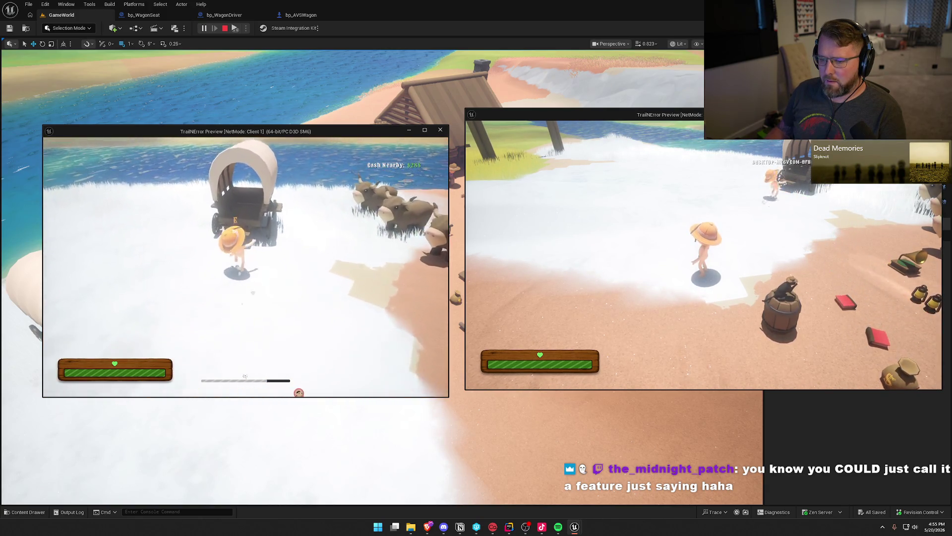
key(super)
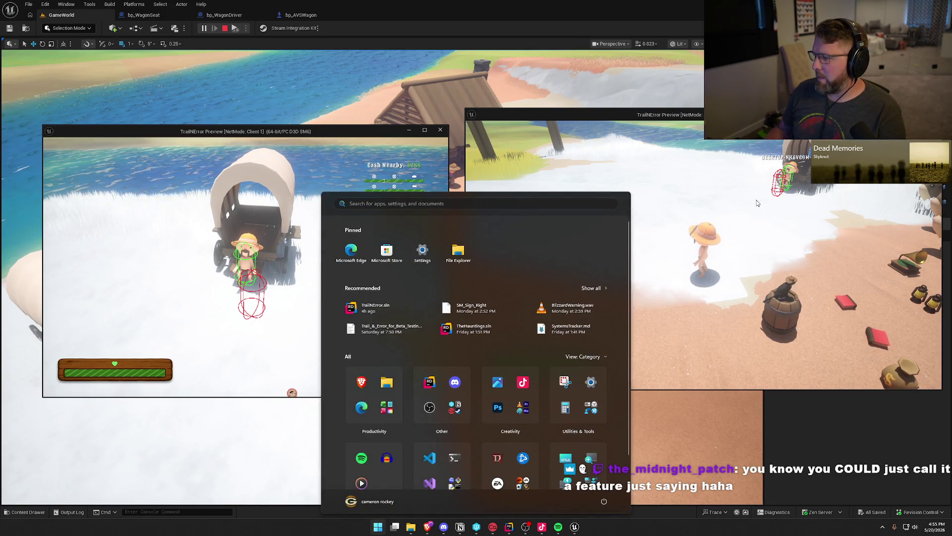
- On the server, ride an ox to the wagon, hitch the oxen and take the driver's seat
click(757, 203)
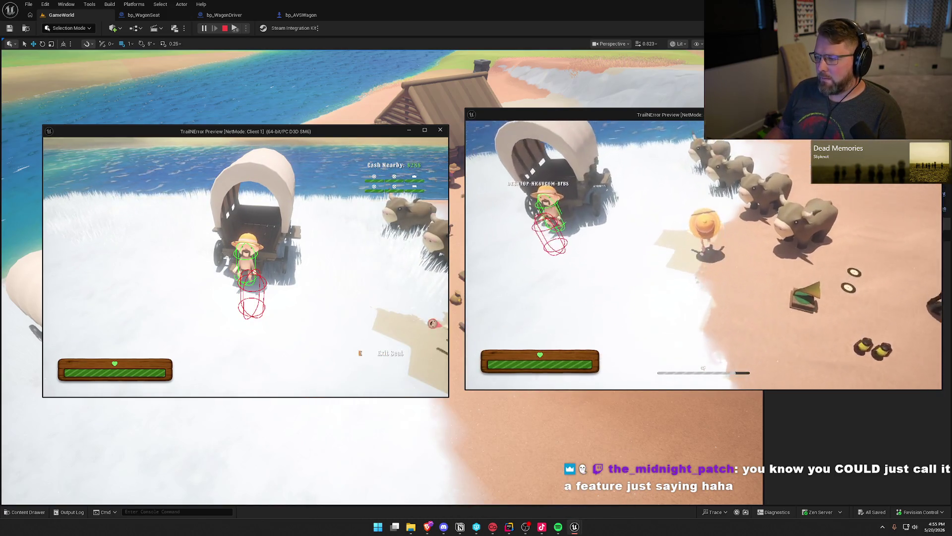
key(e)
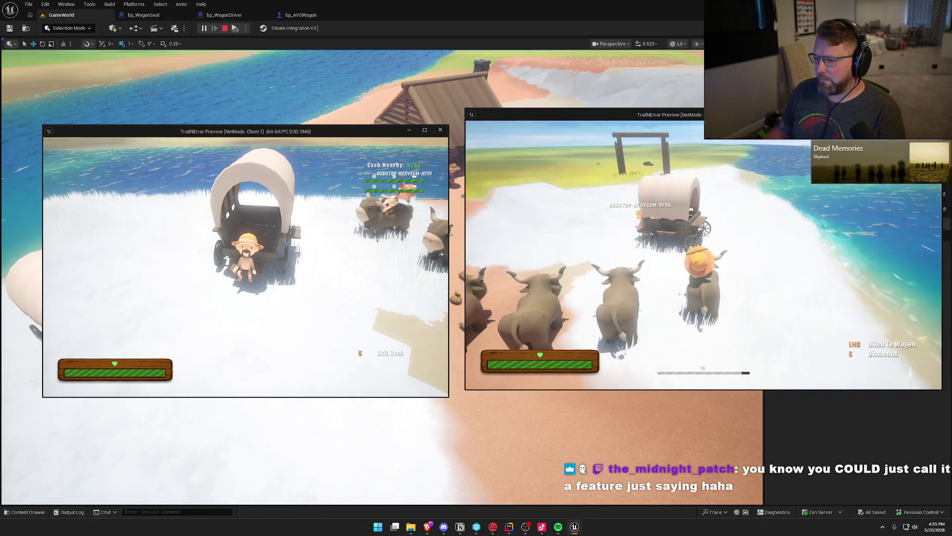
key(e)
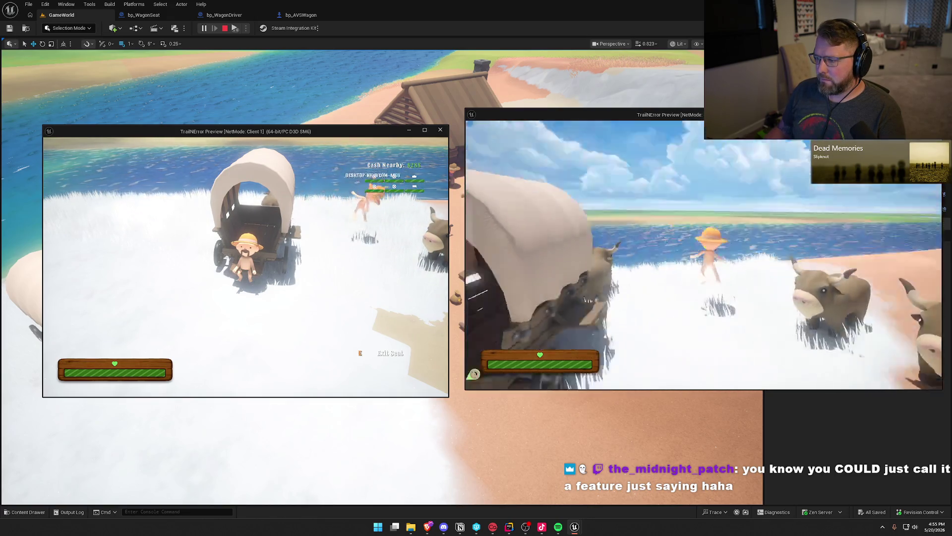
key(e)
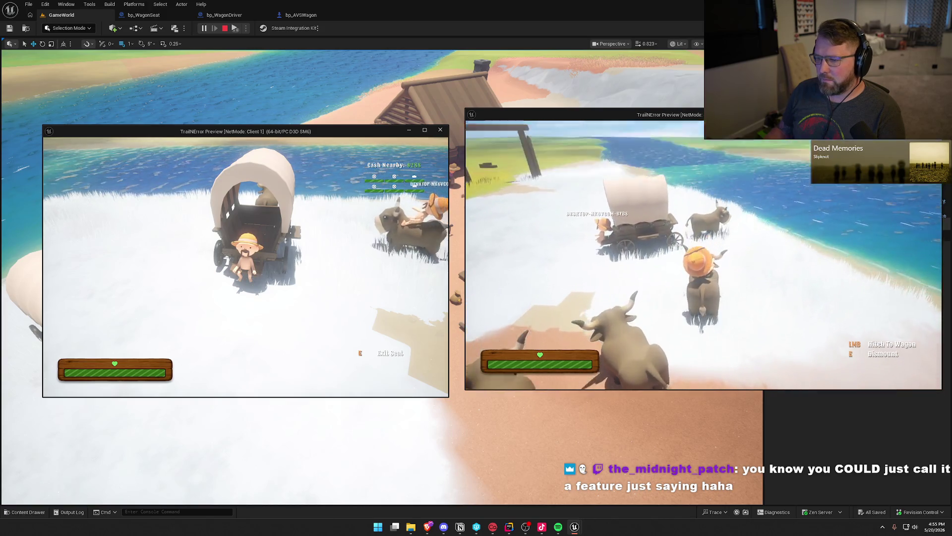
key(w)
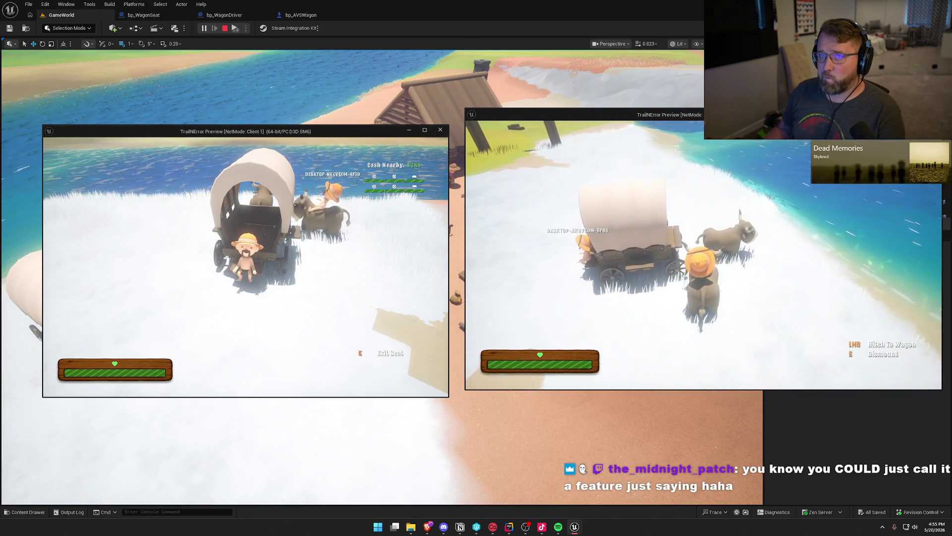
click(704, 255)
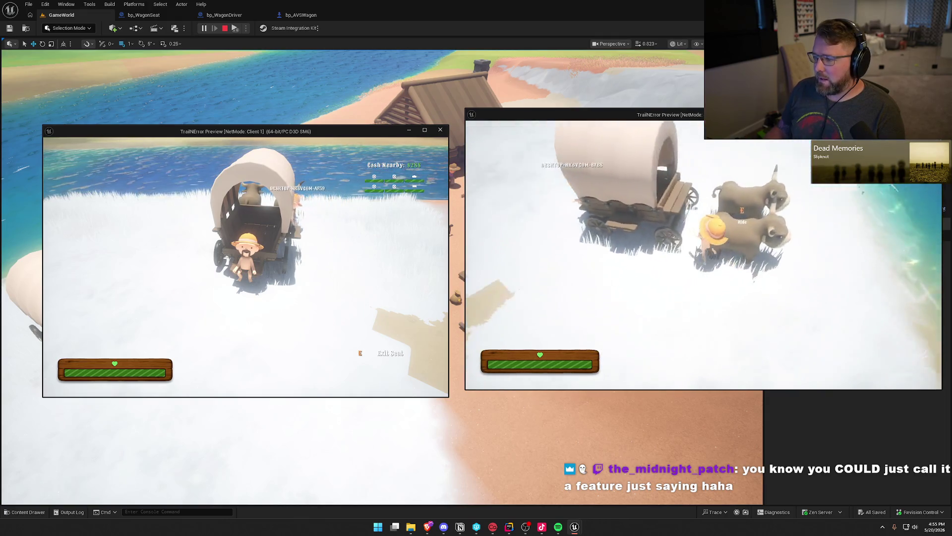
key(e)
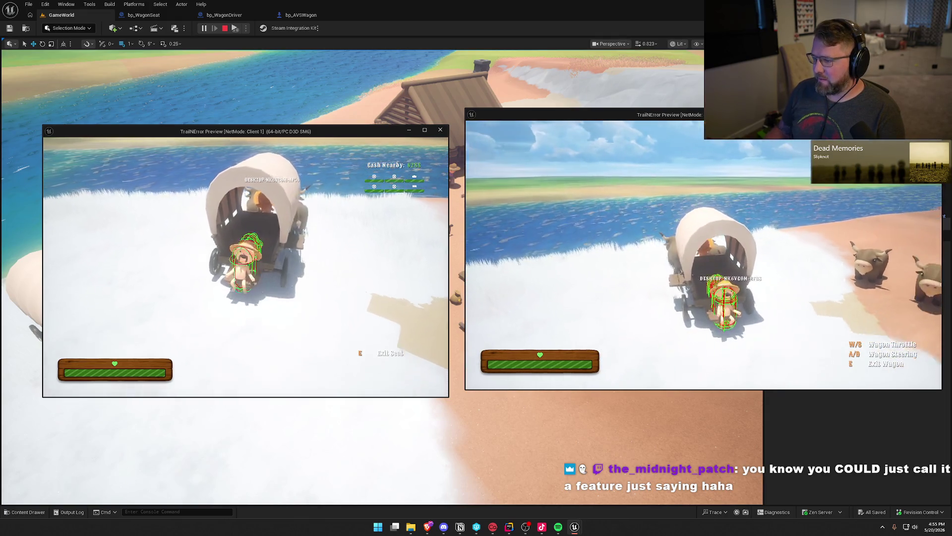
- Drive the wagon right, forward and left across the terrain while watching both clients
key(d)
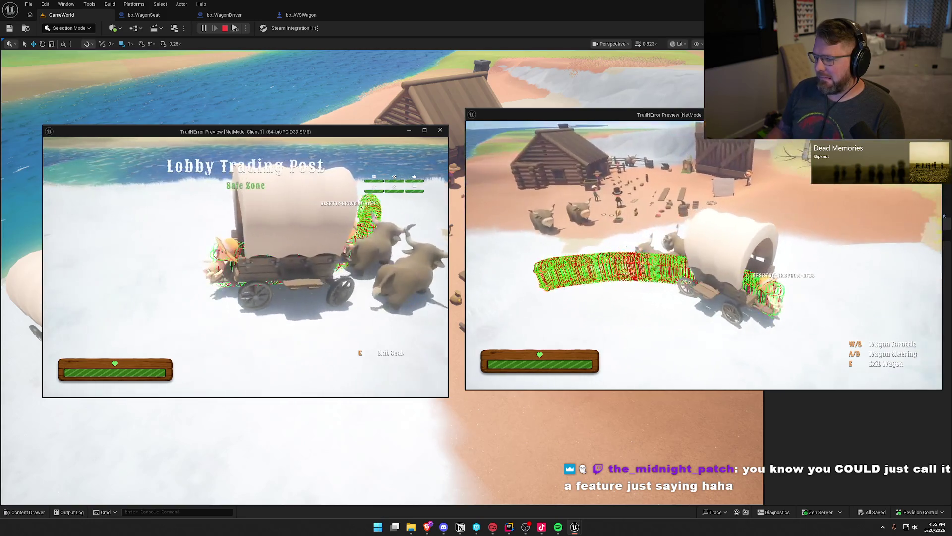
key(d)
key(d)
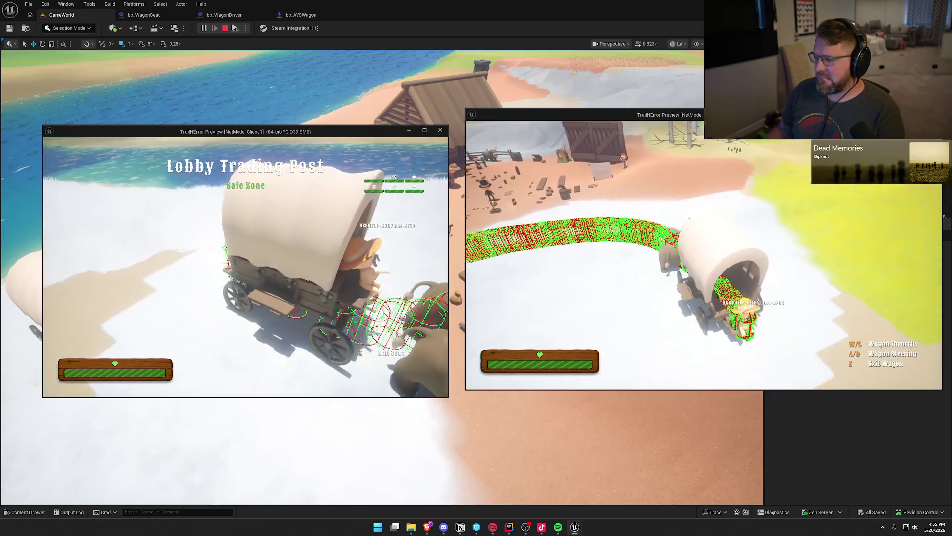
key(d)
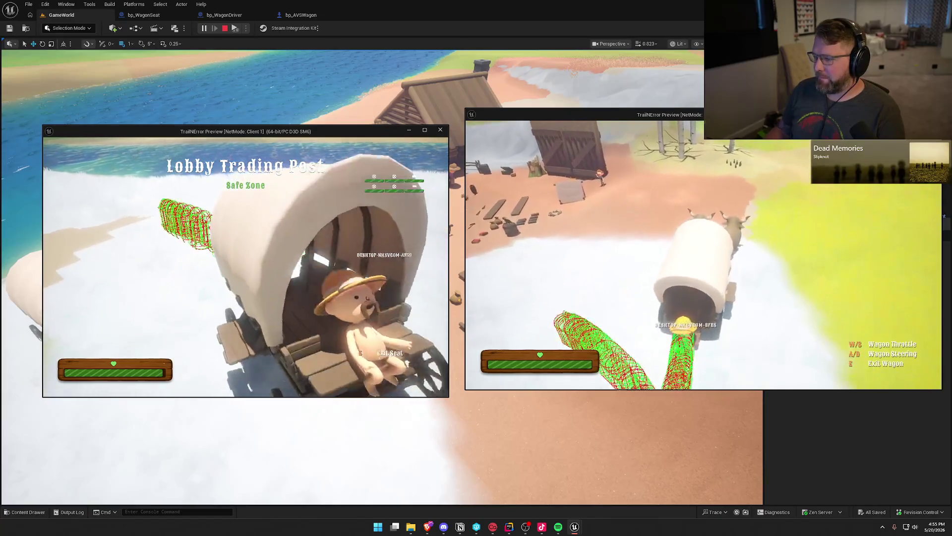
key(w)
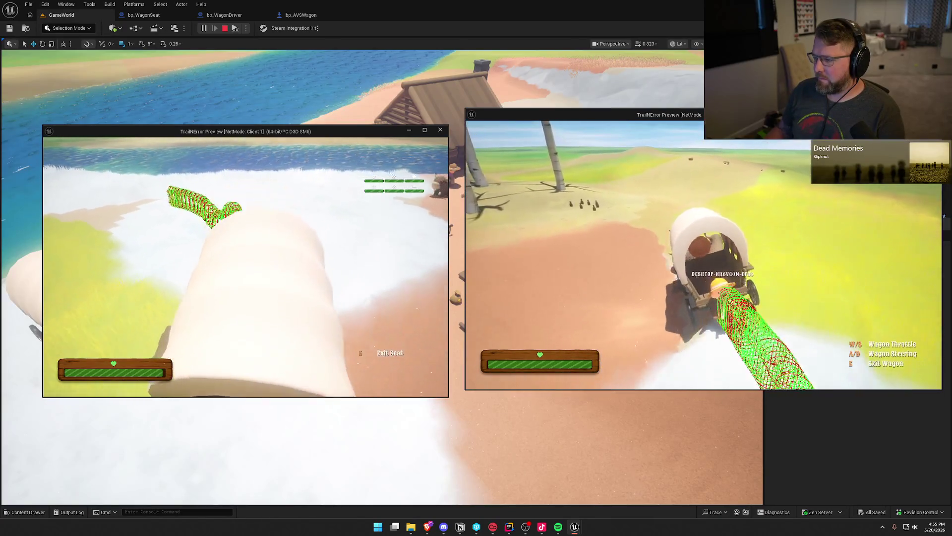
key(d)
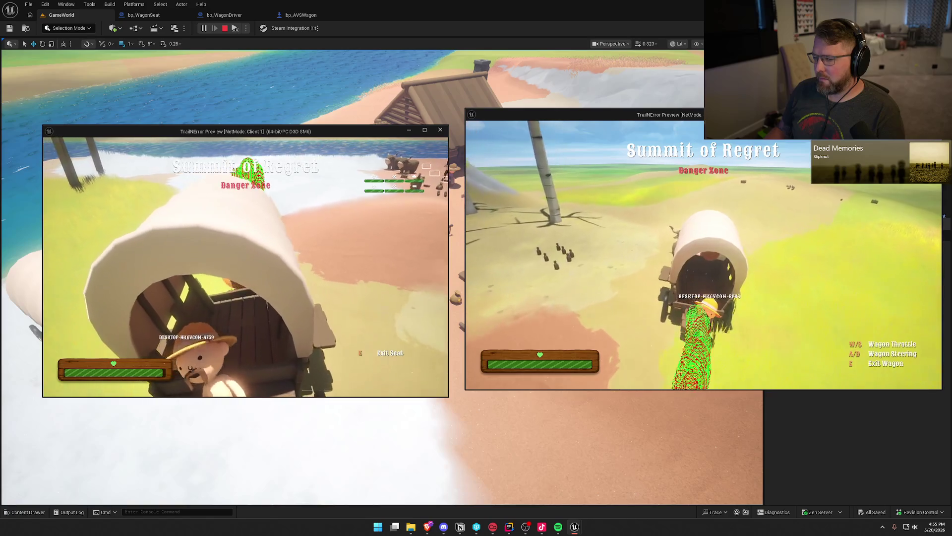
key(w)
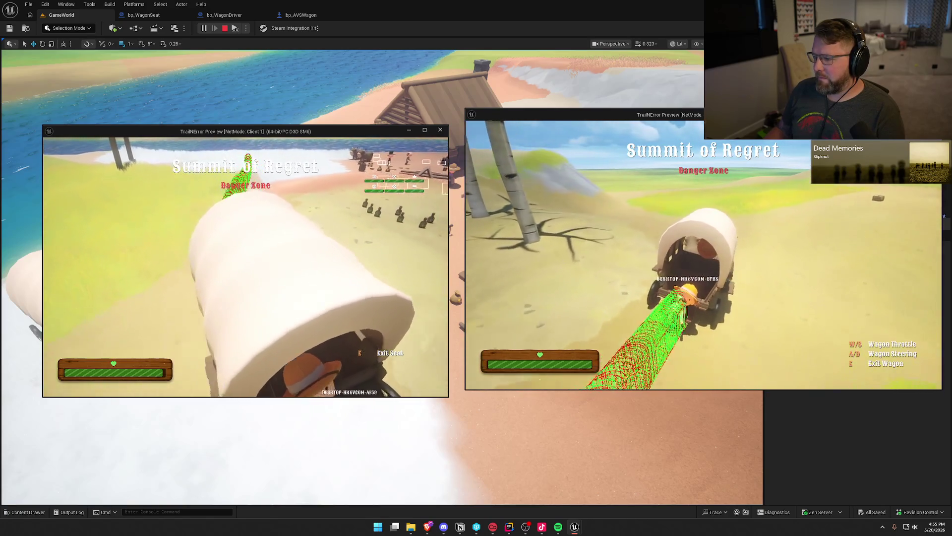
key(a)
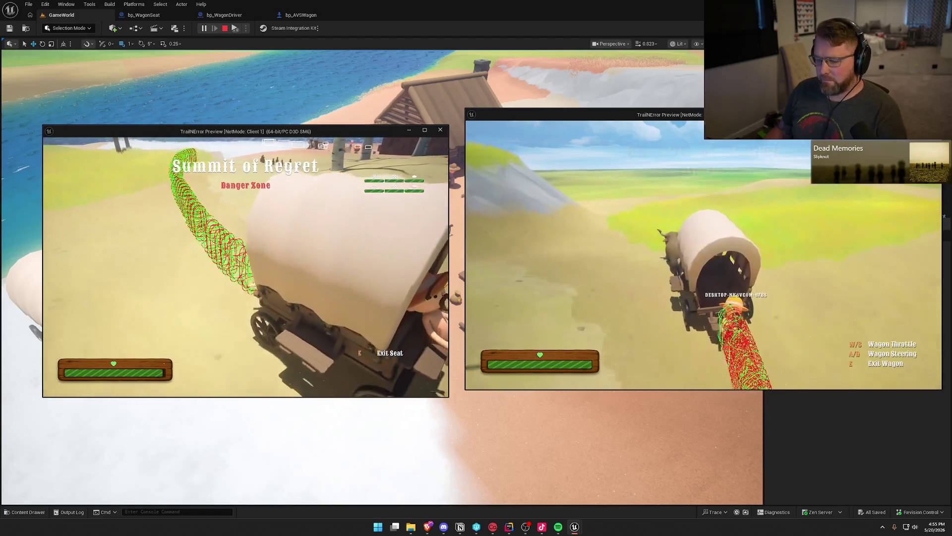
key(super)
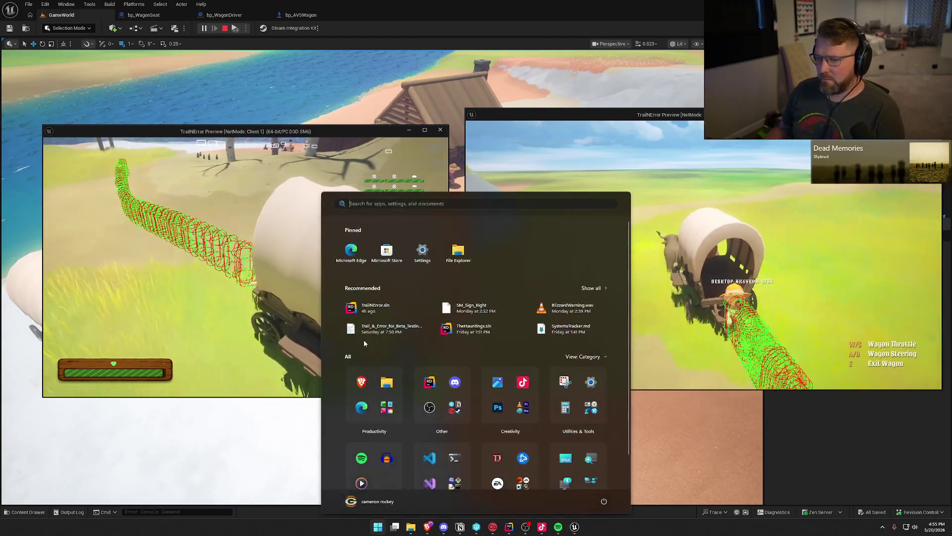
key(super)
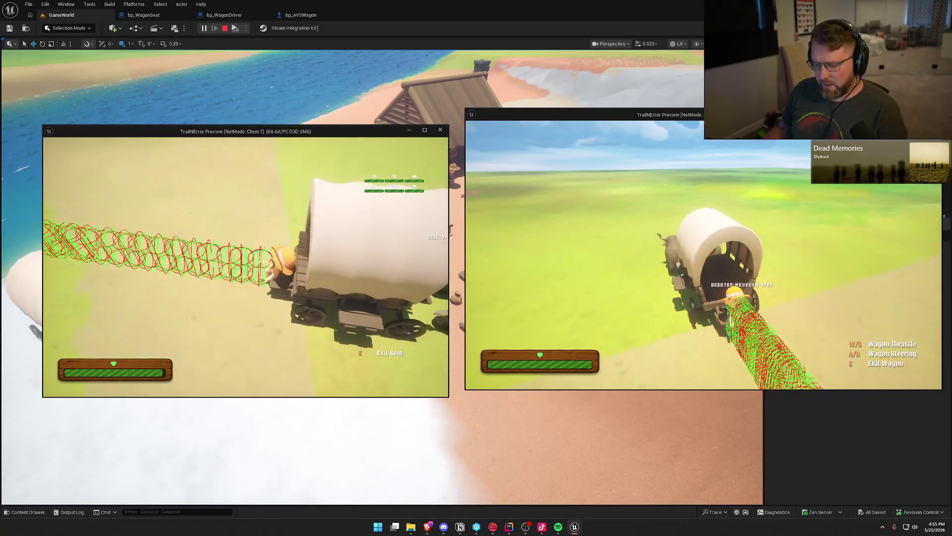
- Stop the multiplayer play session and return to the bp_WagonSeat blueprint graph
key(super)
key(Escape)
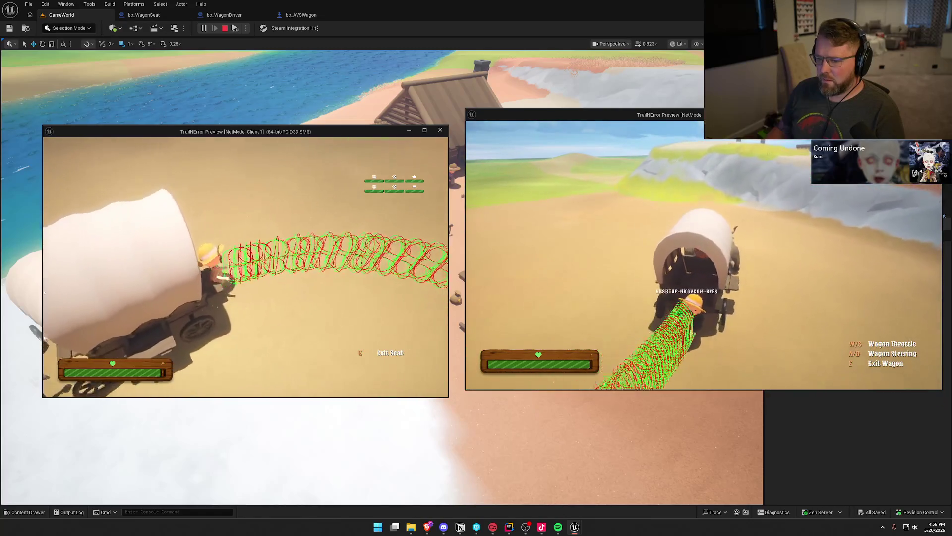
key(super)
key(Escape)
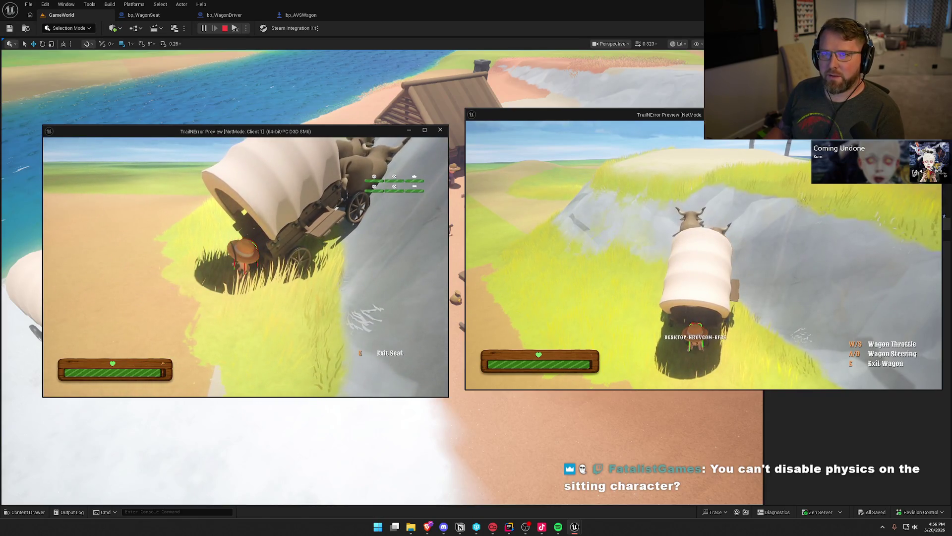
key(Escape)
click(159, 15)
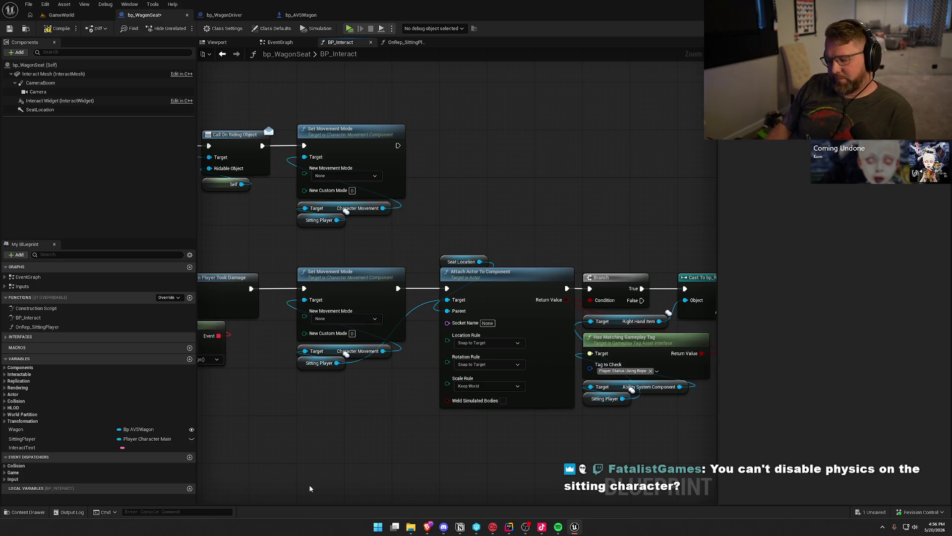
- Launch Paint and flood-fill the blank canvas black
key(super)
text(paint)
key(Return)
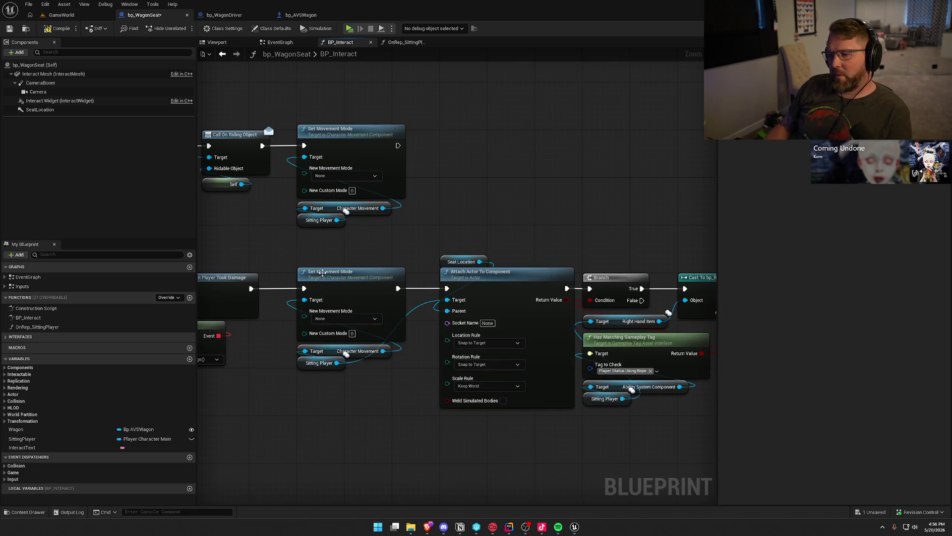
click(114, 35)
click(251, 106)
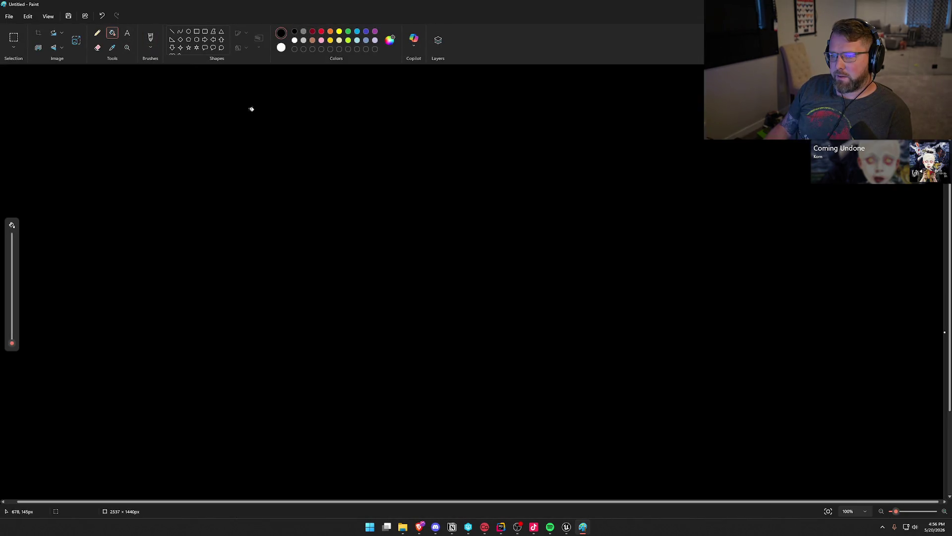
- Switch to the white brush and draw a rough rectangle outline
click(156, 42)
click(281, 47)
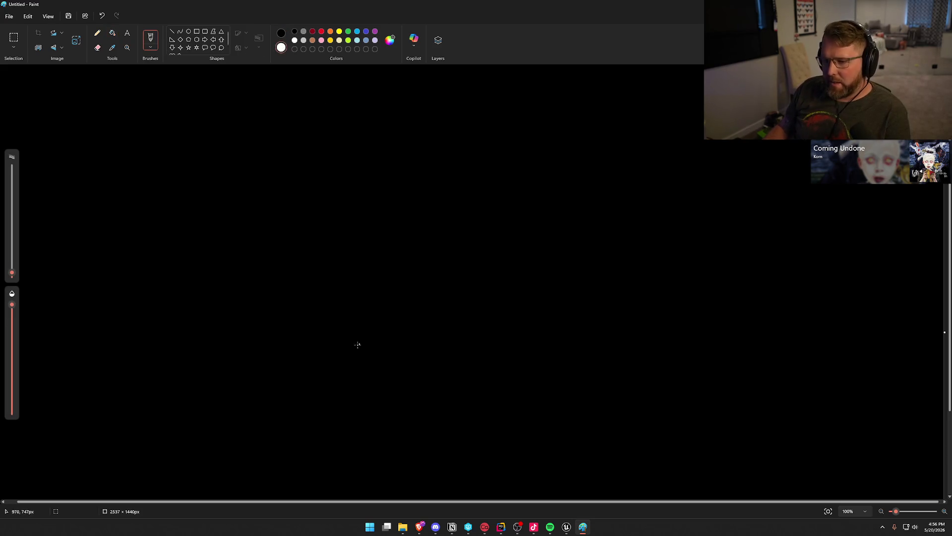
drag(374, 172, 386, 318)
mouse_move(378, 163)
mouse_down()
mouse_move(604, 262)
mouse_move(395, 311)
mouse_up()
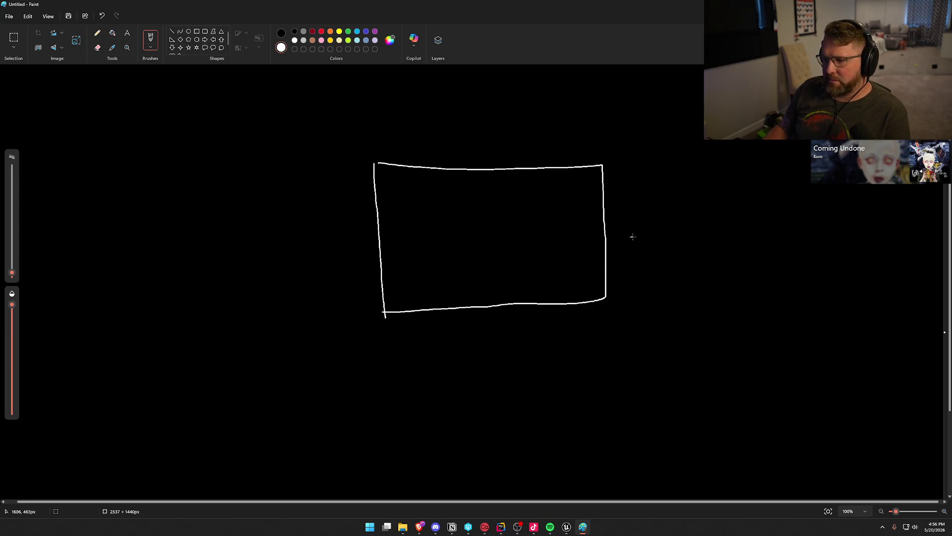
mouse_move(440, 345)
mouse_down()
mouse_move(550, 345)
mouse_move(545, 372)
mouse_up()
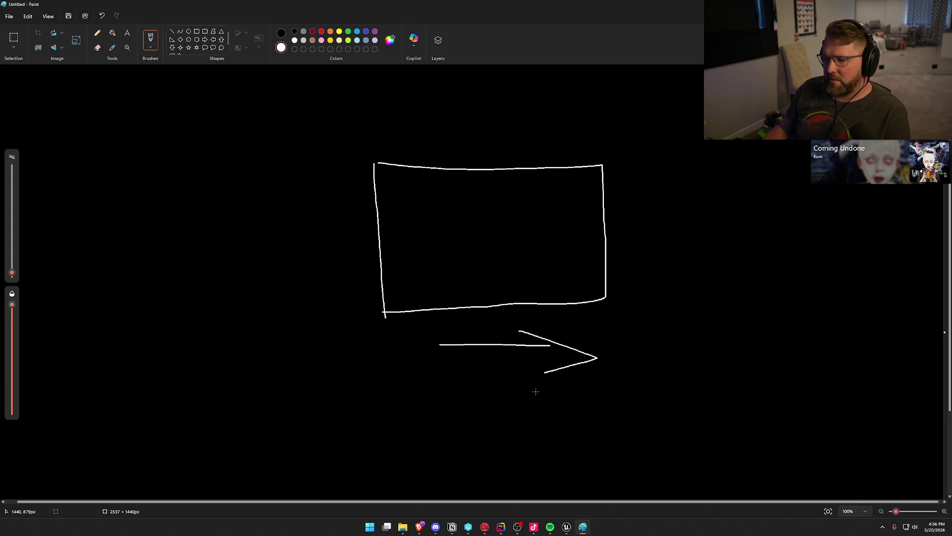
key(ctrl+z)
key(ctrl+z)
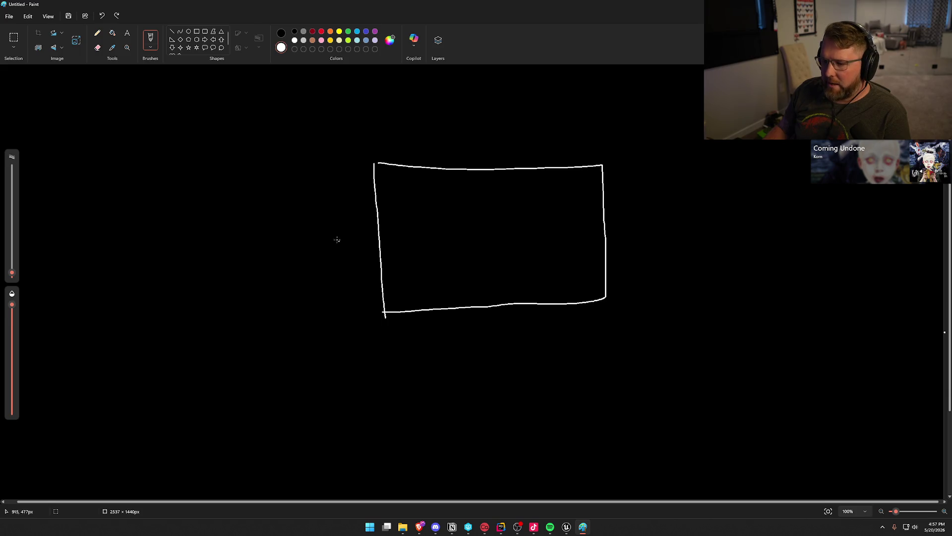
- Draw a stick figure left of the rectangle and a rightward arrow below it
mouse_move(353, 236)
mouse_down()
mouse_move(332, 234)
mouse_move(348, 257)
mouse_move(346, 240)
mouse_move(346, 292)
mouse_move(333, 315)
mouse_move(371, 316)
mouse_up()
drag(336, 266, 356, 263)
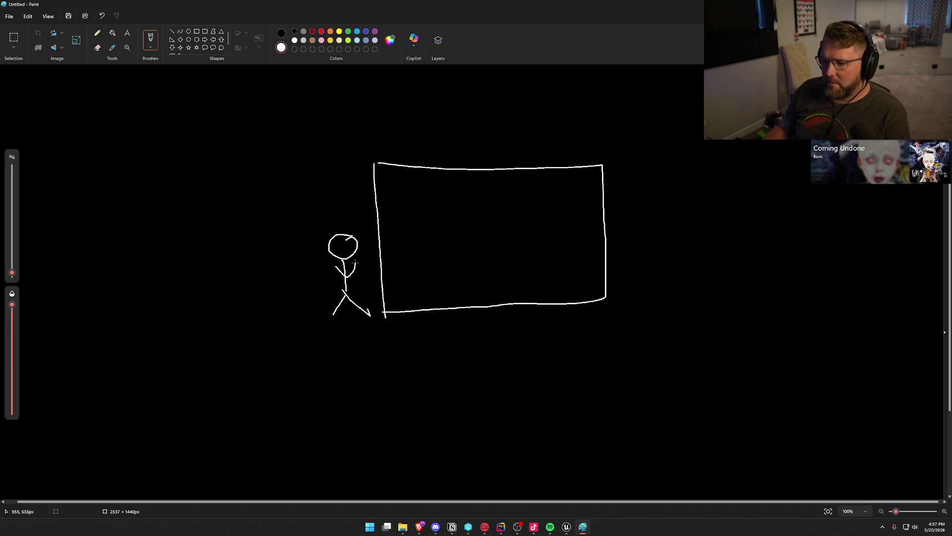
drag(446, 336, 533, 338)
mouse_move(504, 326)
mouse_down()
mouse_move(526, 333)
mouse_move(521, 354)
mouse_up()
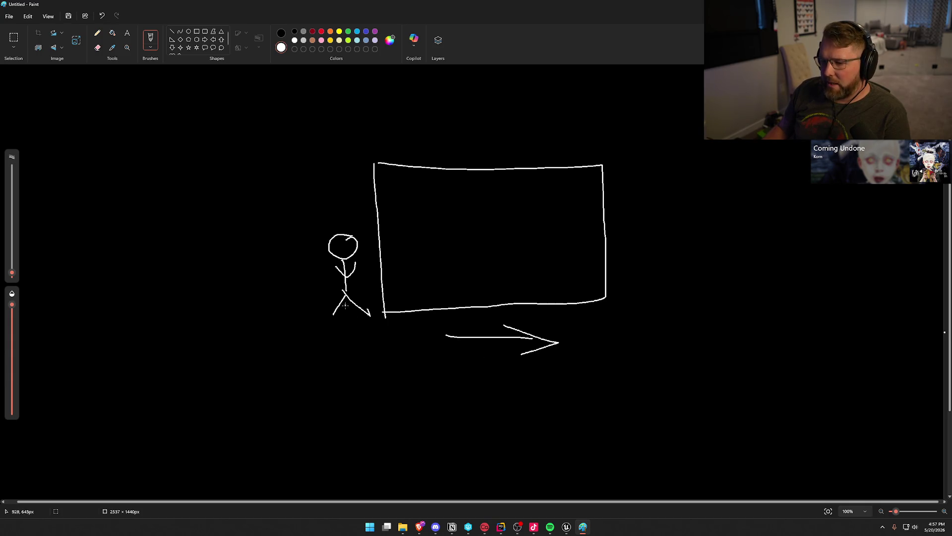
- Draw two downward arrows on the left, undoing an extra arrow at the head
drag(337, 171, 338, 214)
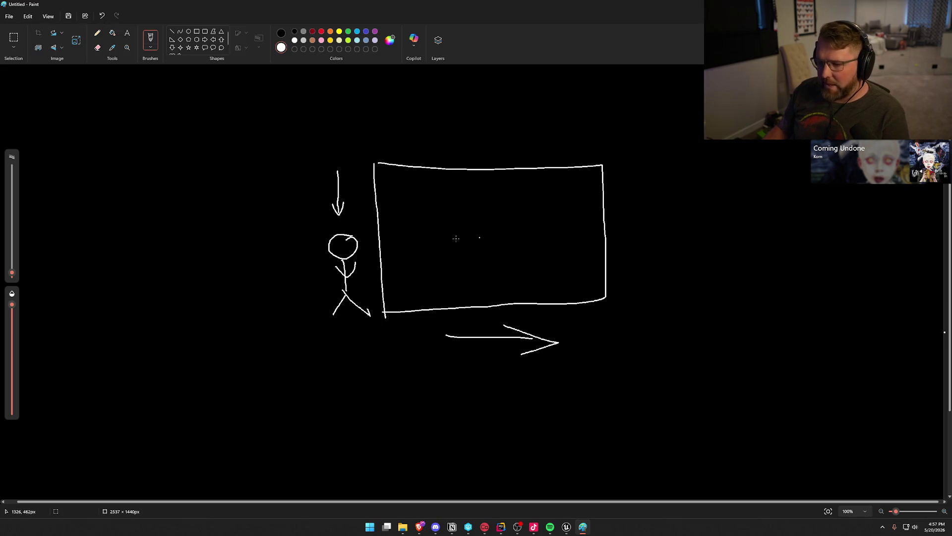
mouse_move(290, 181)
mouse_down()
mouse_move(278, 223)
mouse_move(294, 224)
mouse_up()
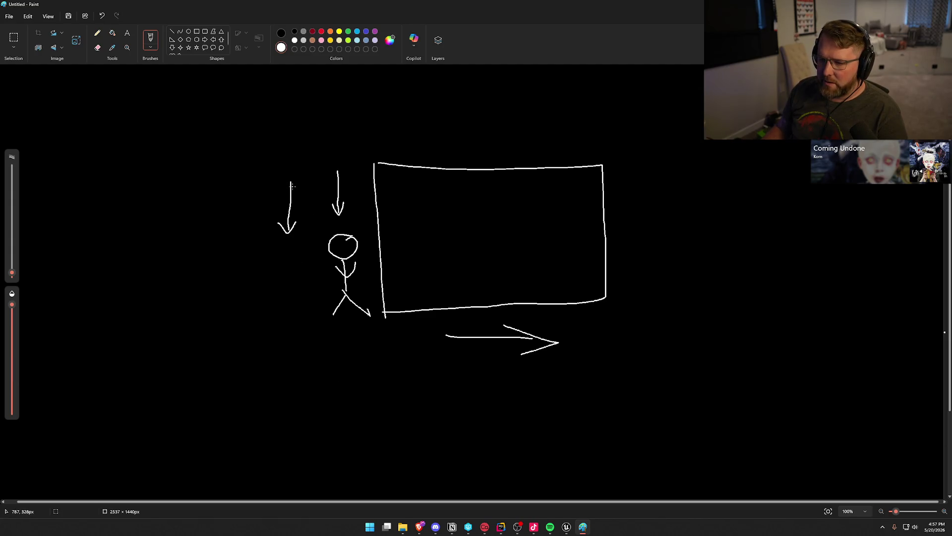
mouse_move(288, 237)
mouse_down()
mouse_move(325, 239)
mouse_move(316, 242)
mouse_up()
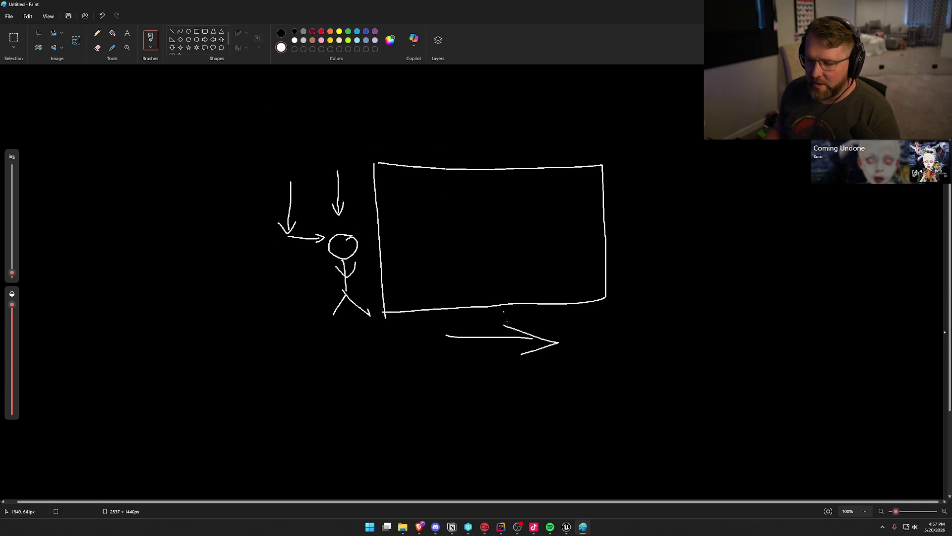
key(ctrl+z)
key(ctrl+z)
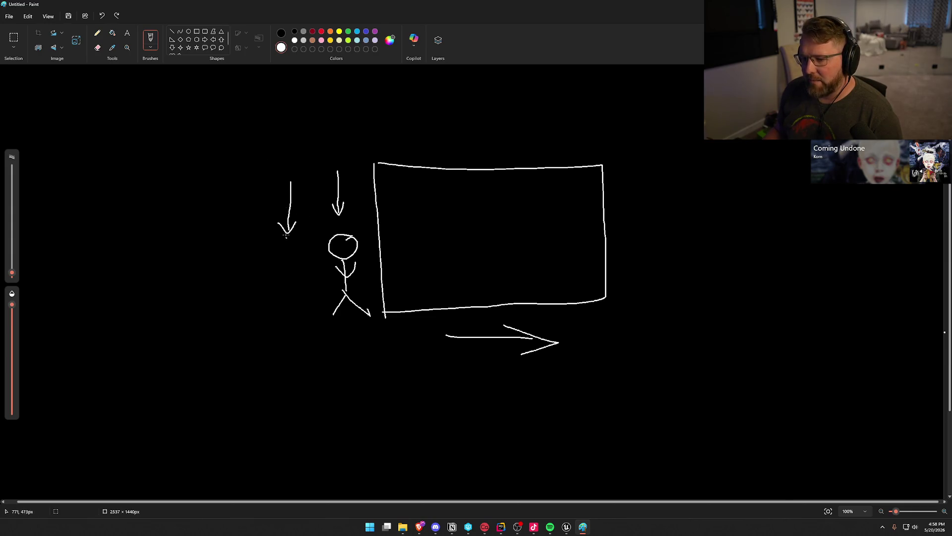
- Draw a rightward arrow into the stick figure and a ground line under its feet
drag(272, 278, 327, 280)
mouse_move(301, 272)
mouse_down()
mouse_move(327, 280)
mouse_move(315, 284)
mouse_up()
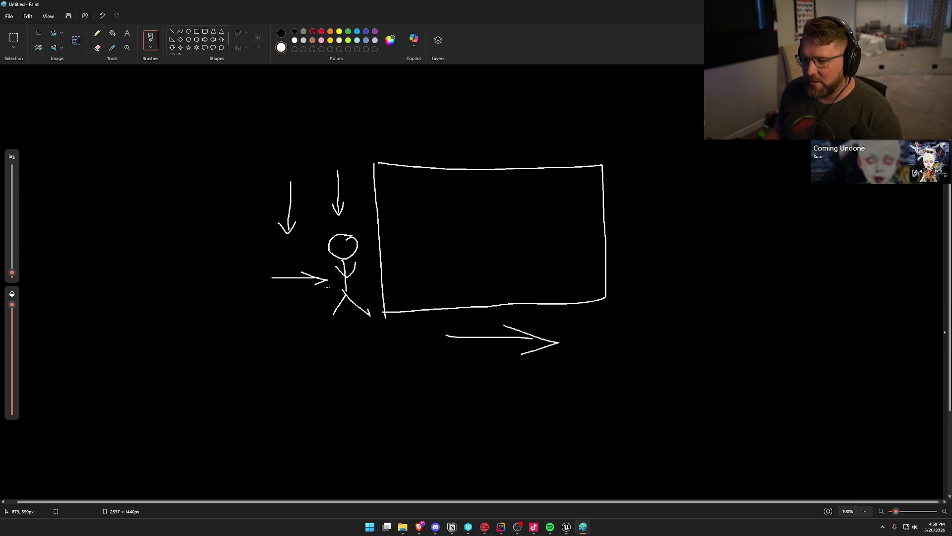
drag(327, 325, 375, 325)
- Undo a stray line through the rectangle and a circle around the lower arrow, then close Paint
drag(464, 139, 509, 362)
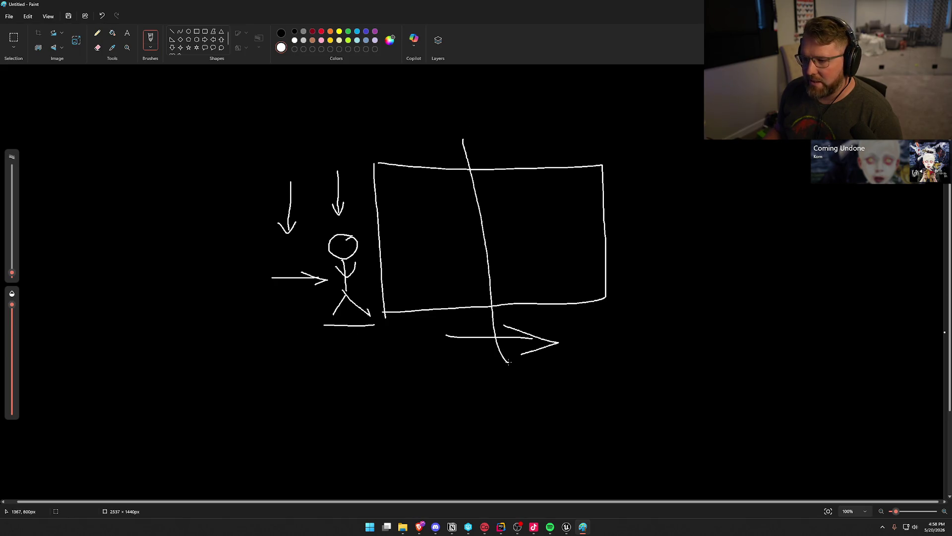
key(ctrl+z)
mouse_move(428, 320)
mouse_down()
mouse_move(532, 318)
mouse_move(477, 368)
mouse_move(430, 321)
mouse_up()
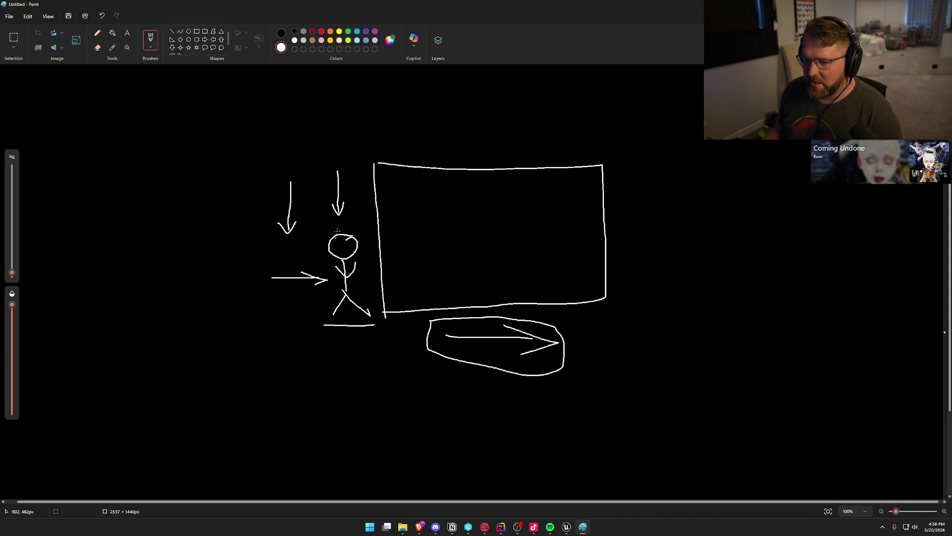
key(ctrl+z)
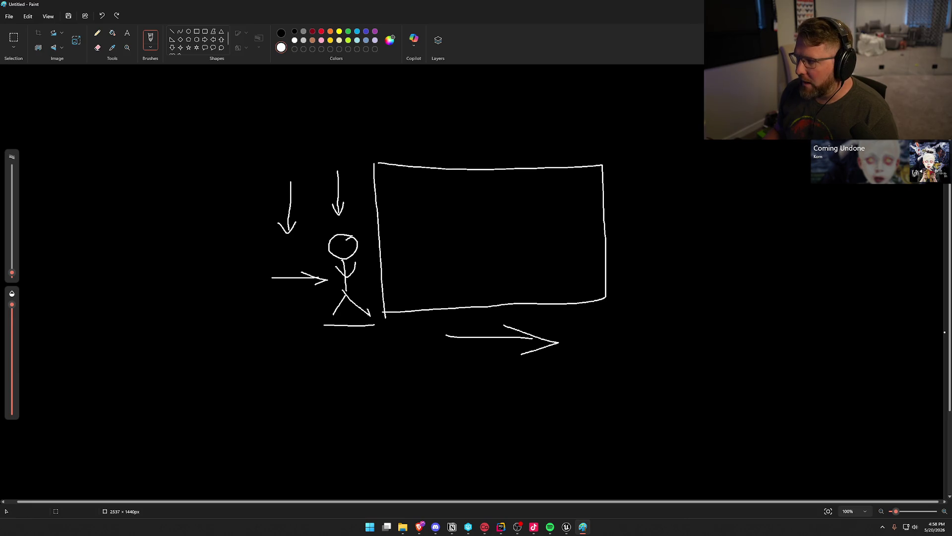
key(alt+F4)
- Discard the Paint sketch and select both Set Movement Mode nodes and their getters for review
click(481, 281)
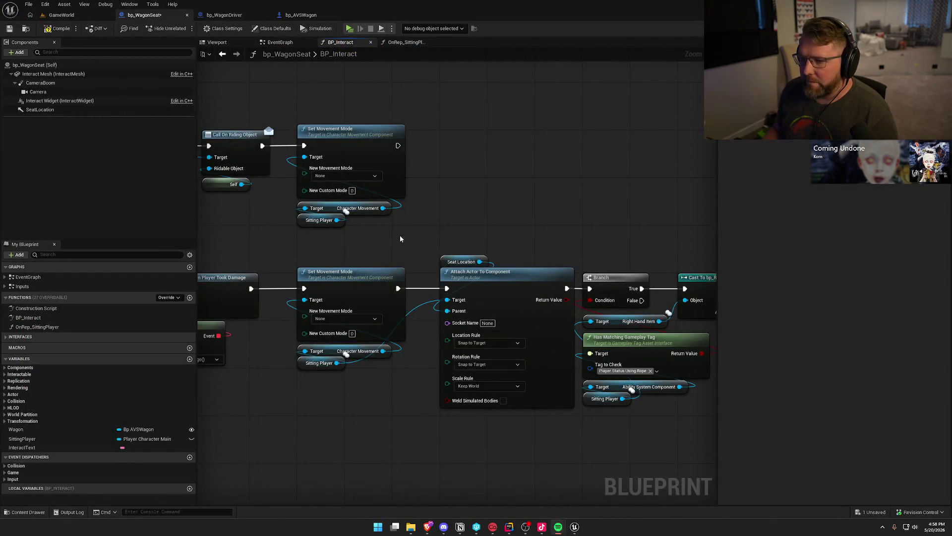
drag(466, 233, 353, 112)
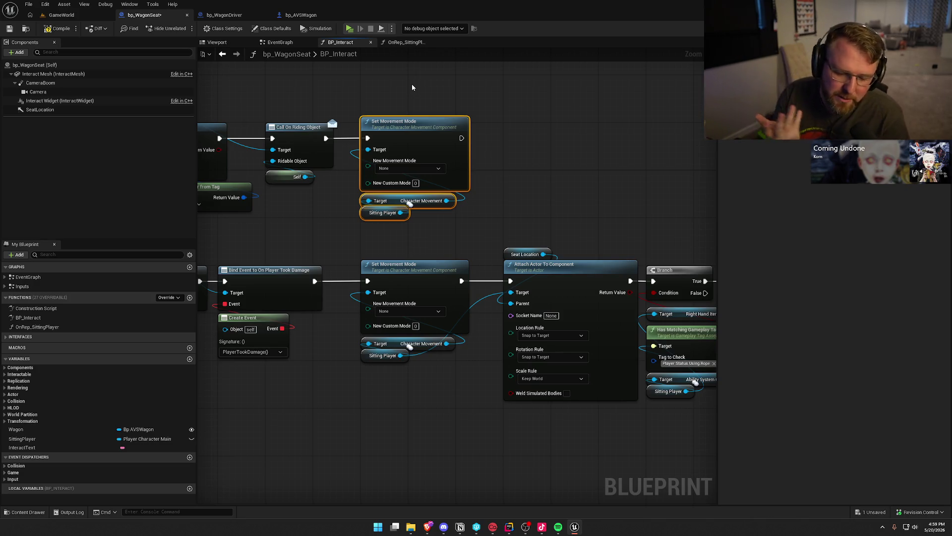
drag(529, 173, 468, 148)
drag(289, 85, 397, 381)
click(465, 263)
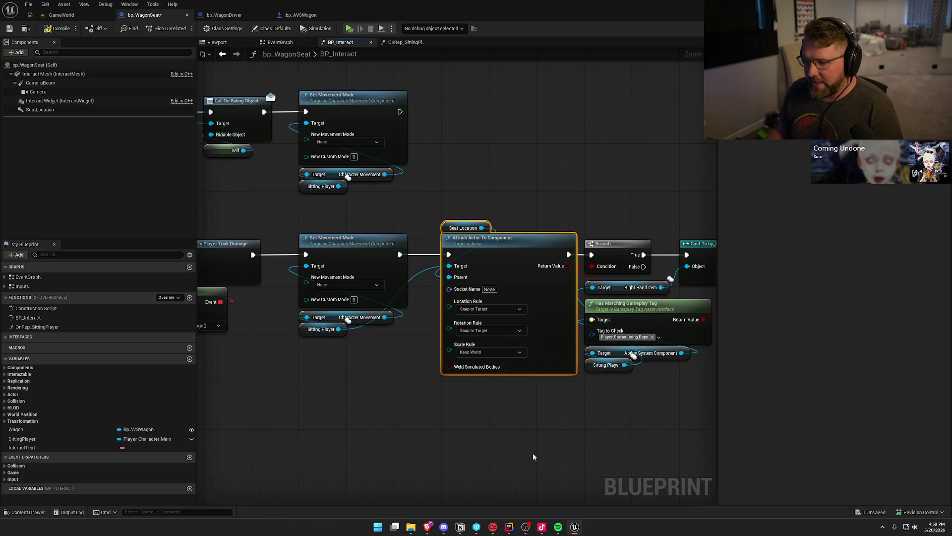
click(519, 446)
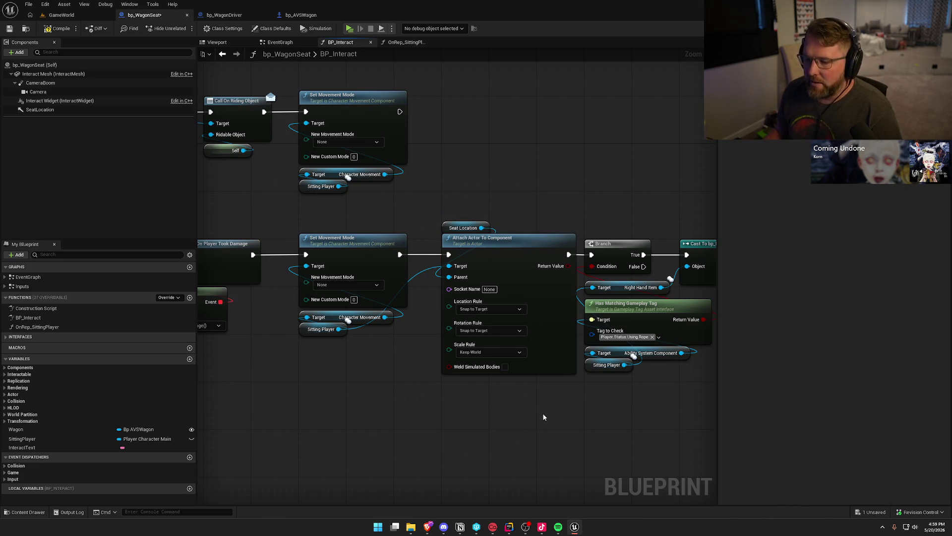
- Review the Attach Actor To Component and Seat Location nodes, then open bp_Player from the Content Drawer
mouse_move(543, 417)
mouse_down()
mouse_move(442, 234)
mouse_move(448, 179)
mouse_up()
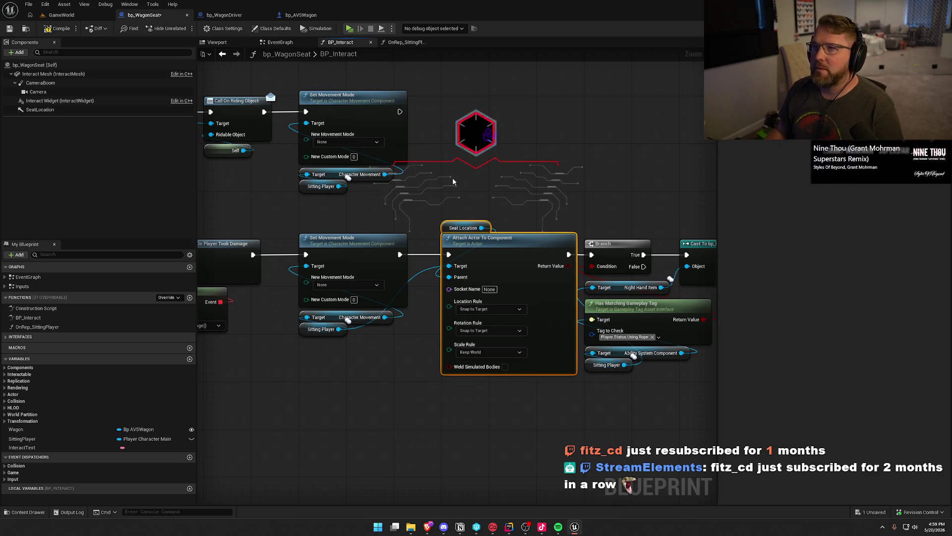
click(506, 157)
mouse_move(506, 157)
mouse_down()
mouse_move(536, 161)
mouse_move(398, 145)
mouse_up()
drag(332, 101, 457, 394)
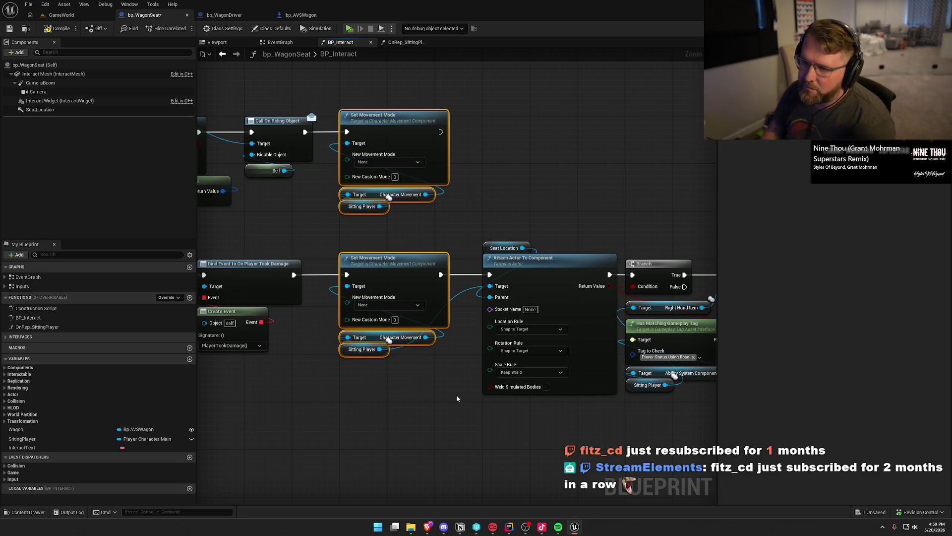
click(383, 444)
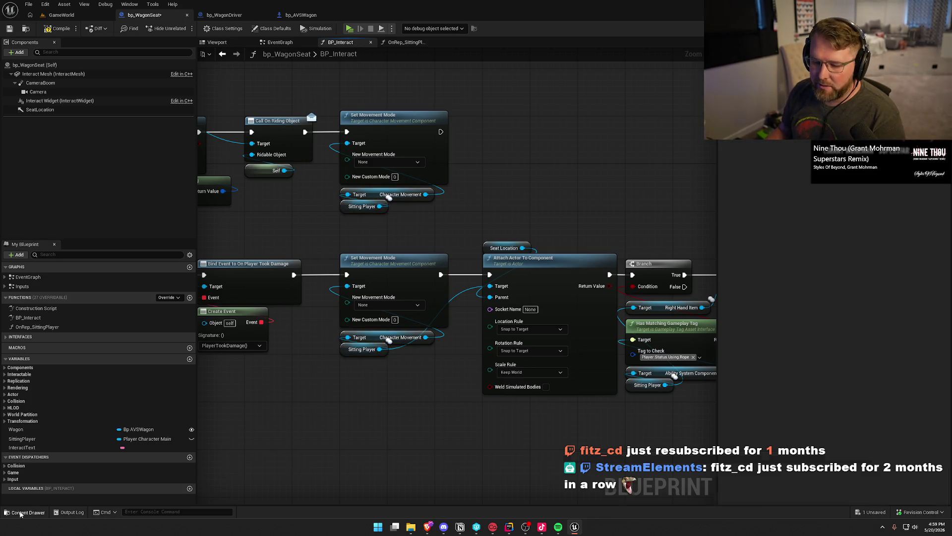
click(26, 512)
key(Return)
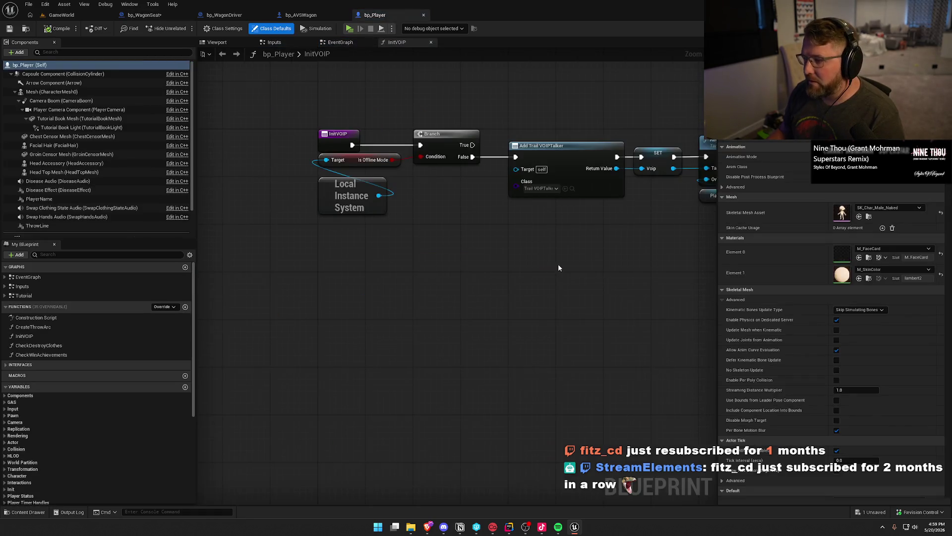
- Select CharMoveComp in bp_Player and scroll through its Character Movement physics interaction settings
scroll(91, 144, down, 2)
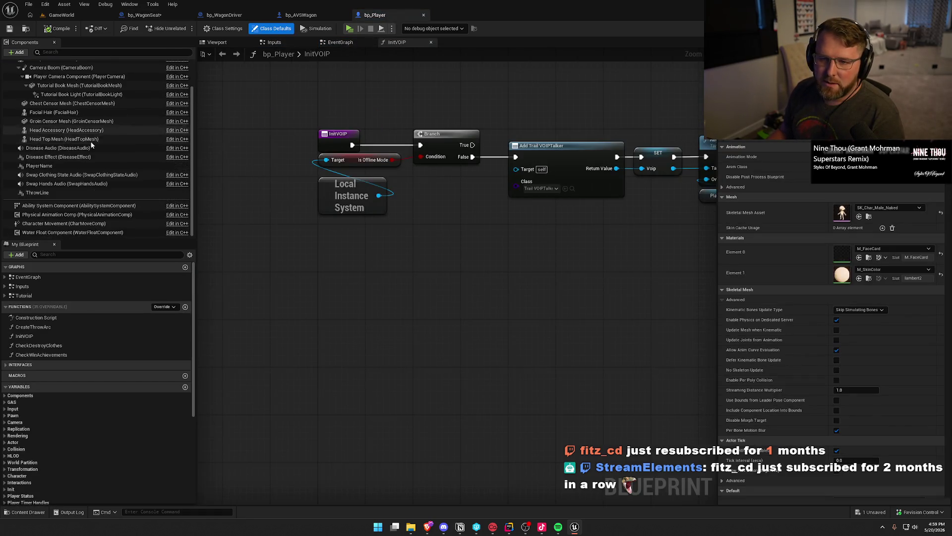
click(63, 224)
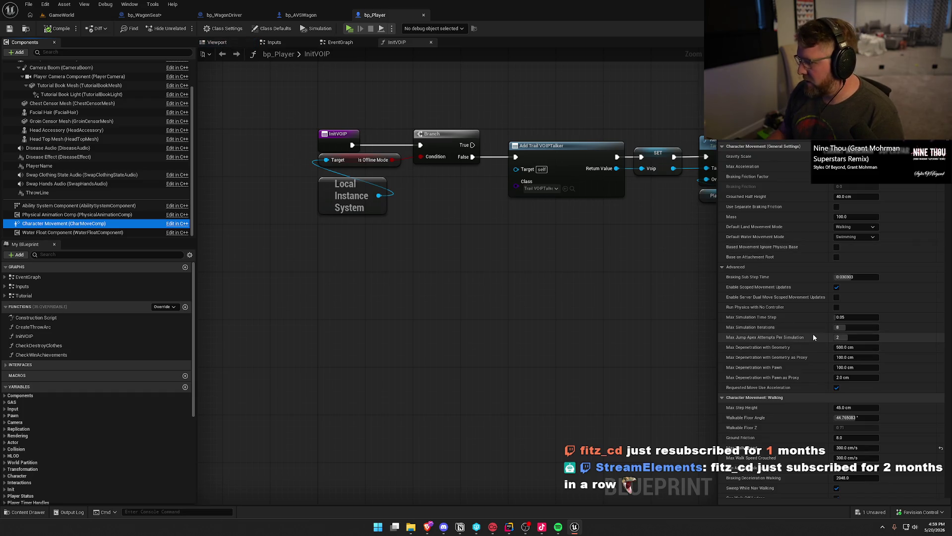
mouse_move(745, 331)
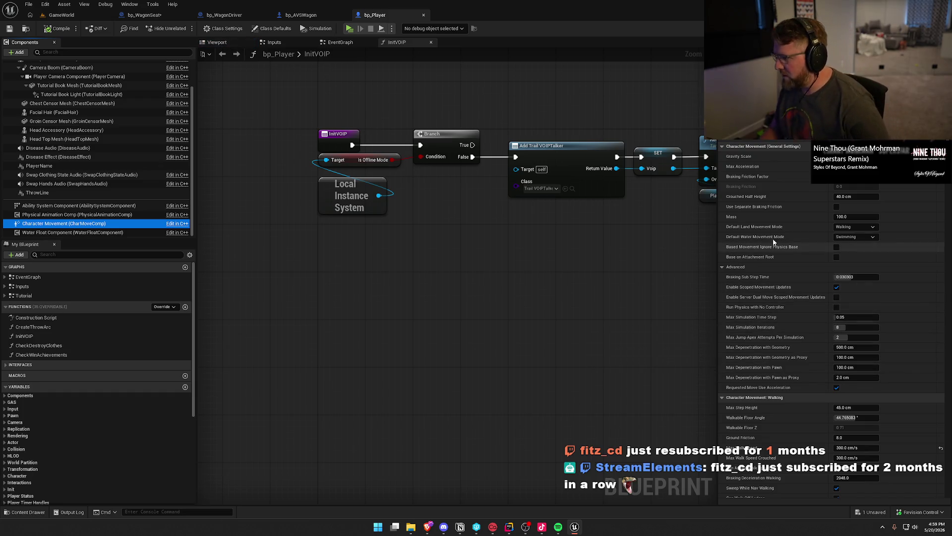
scroll(758, 274, down, 4)
scroll(758, 275, down, 7)
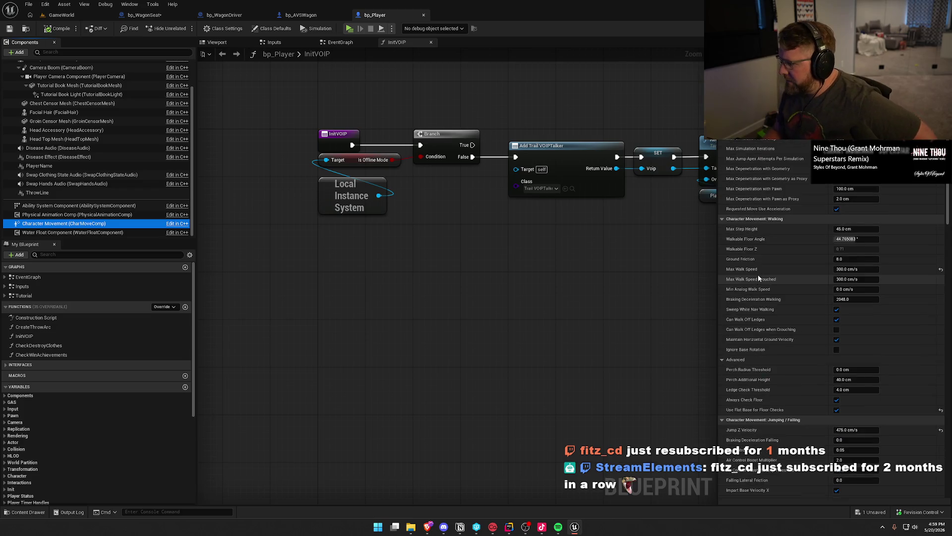
mouse_move(743, 351)
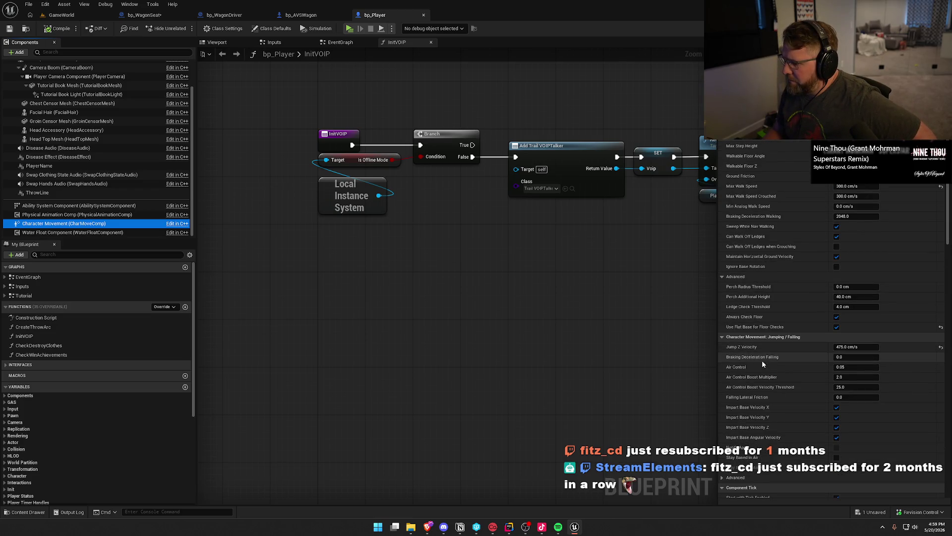
scroll(737, 365, down, 12)
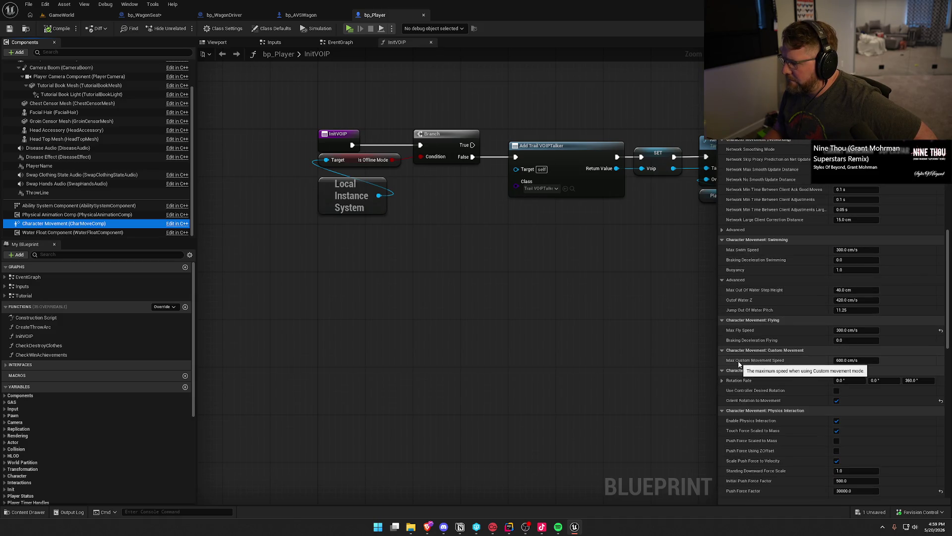
scroll(739, 364, down, 4)
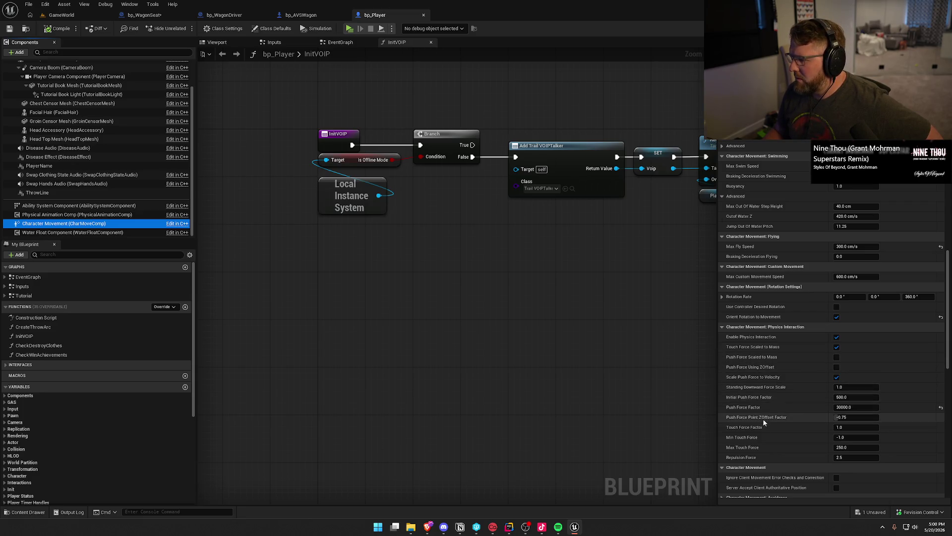
scroll(770, 430, down, 15)
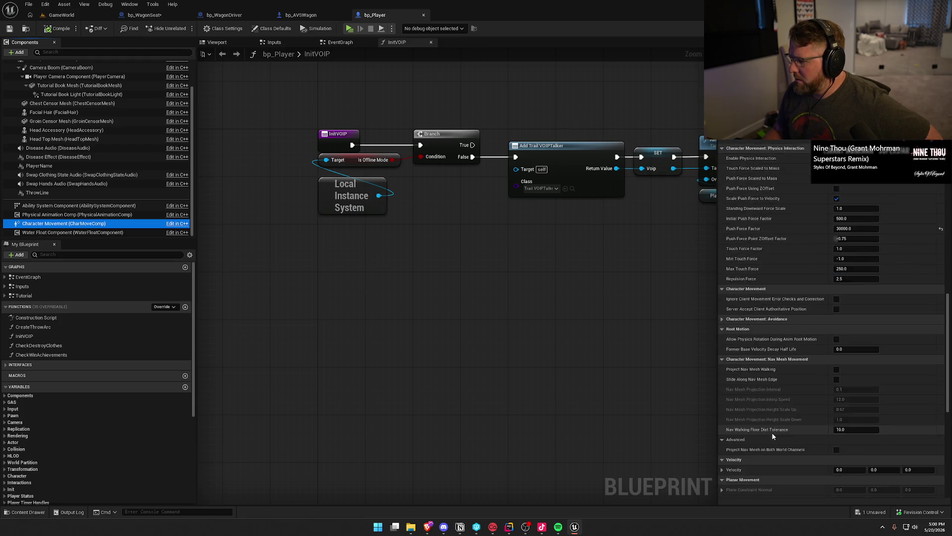
scroll(772, 432, up, 10)
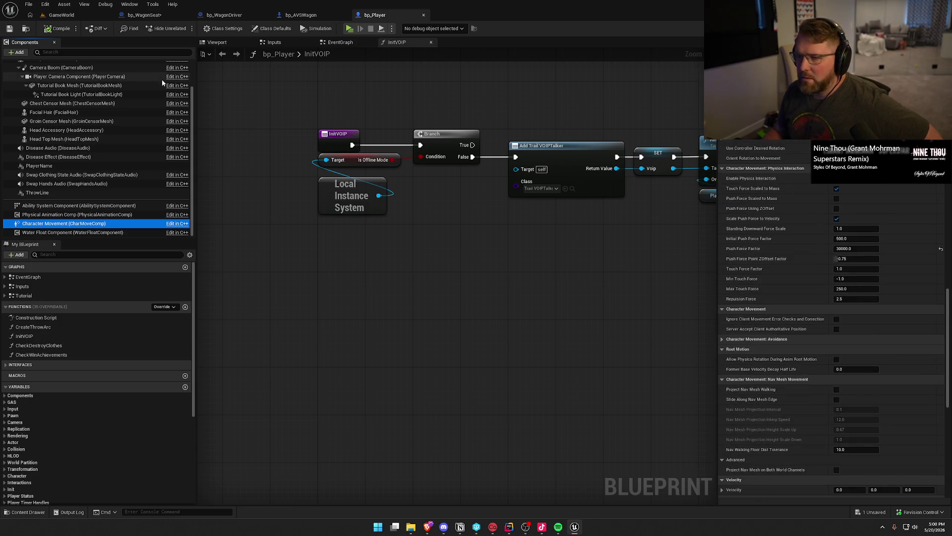
click(138, 18)
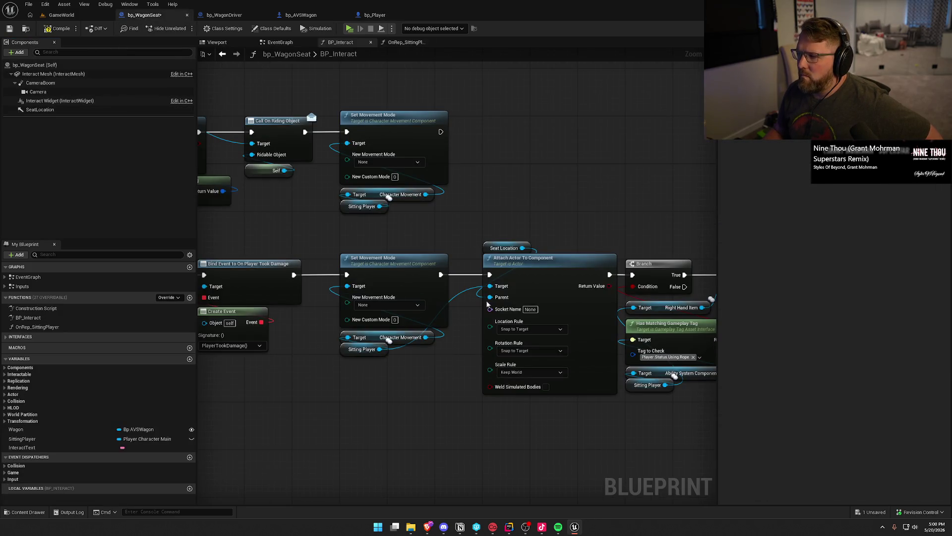
- Add a SET Orient Rotation To Movement node wired right after the top Set Movement Mode node
drag(458, 199, 519, 198)
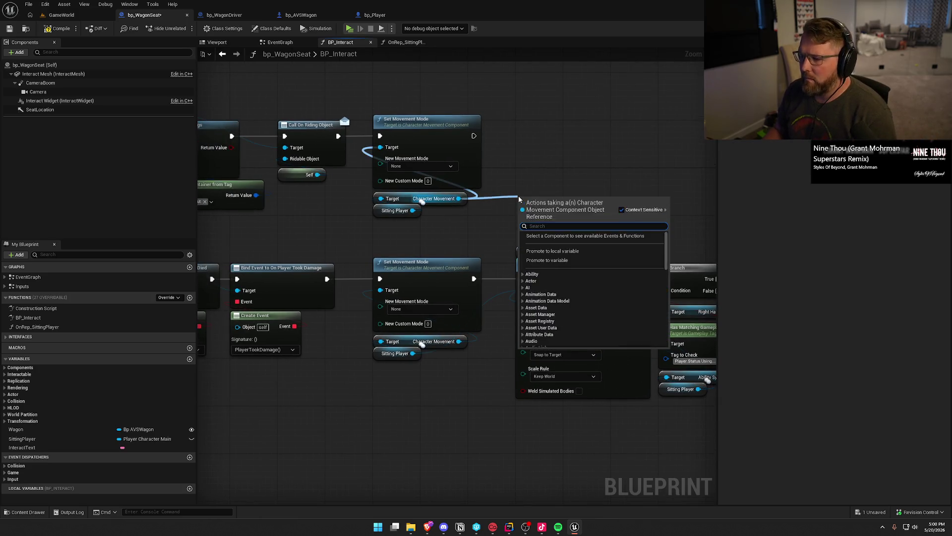
text(set ori)
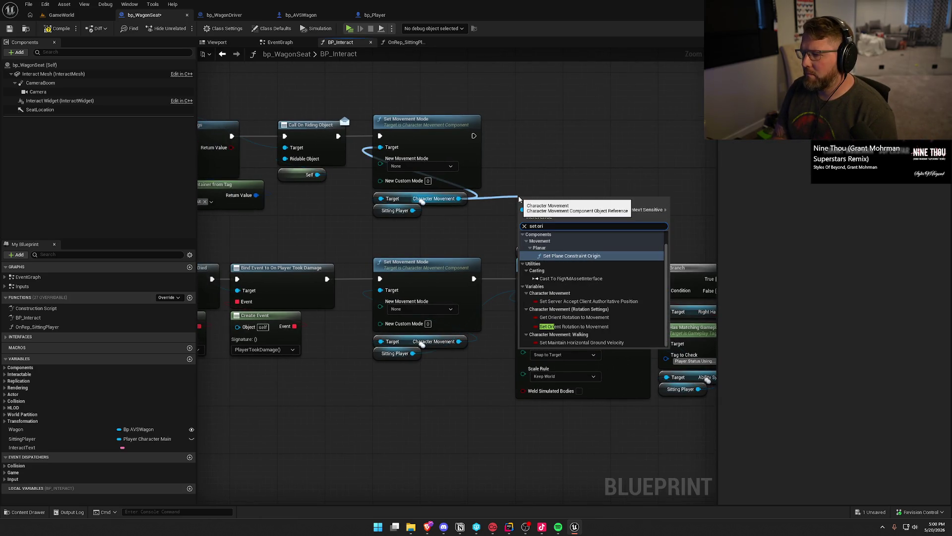
text(ent)
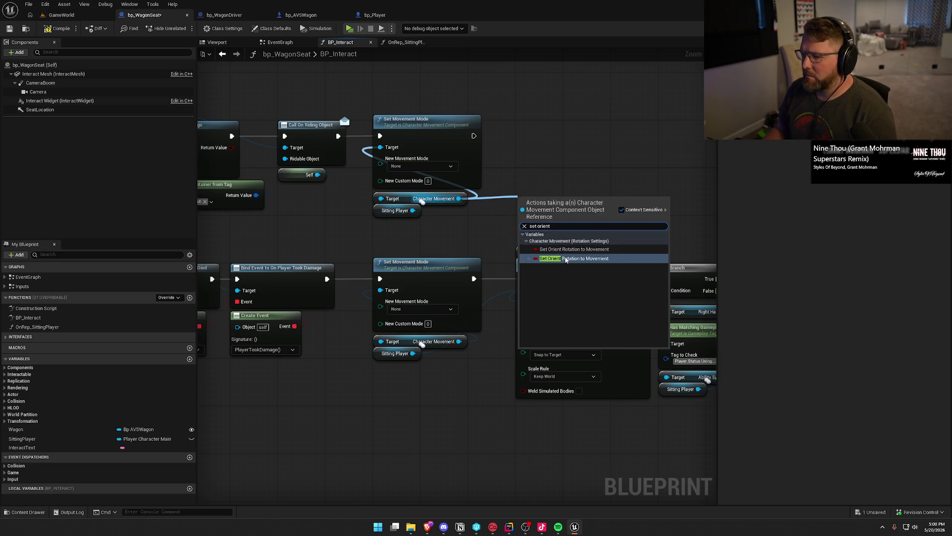
click(566, 259)
drag(525, 202, 473, 135)
drag(543, 207, 543, 140)
click(544, 204)
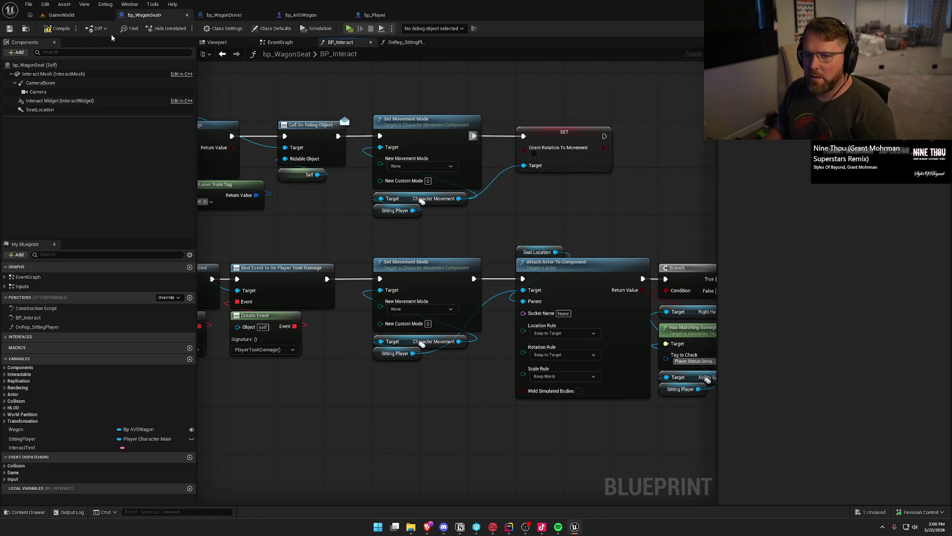
click(59, 15)
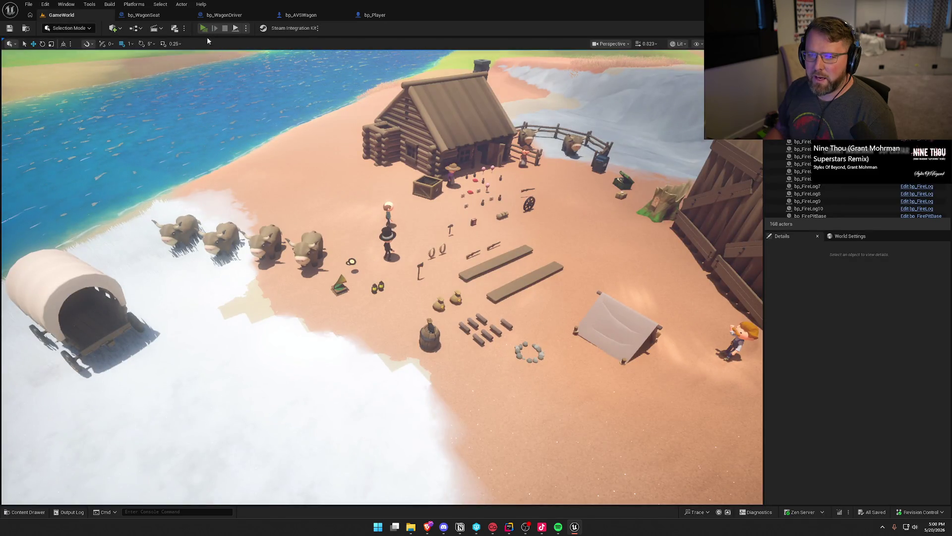
- Start a multiplayer test play and arrange the server and client preview windows
click(204, 28)
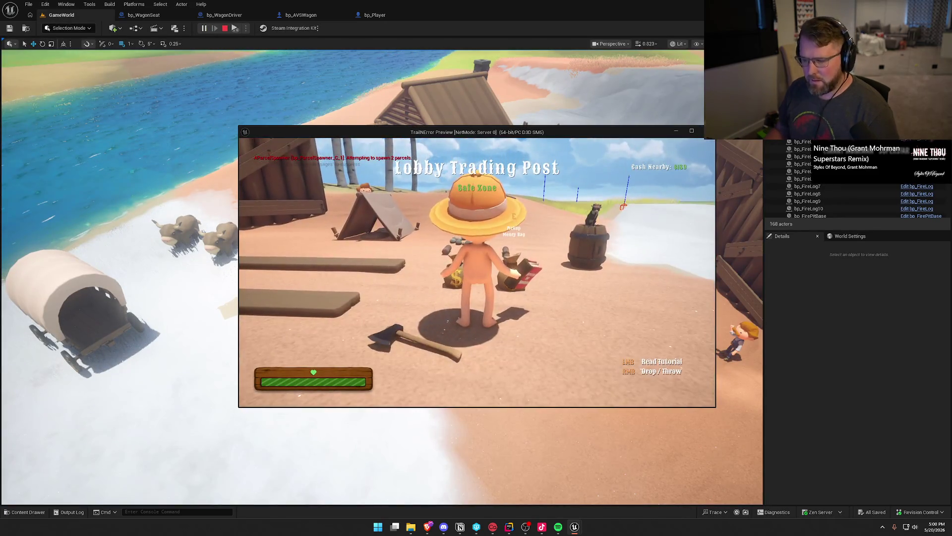
key(super)
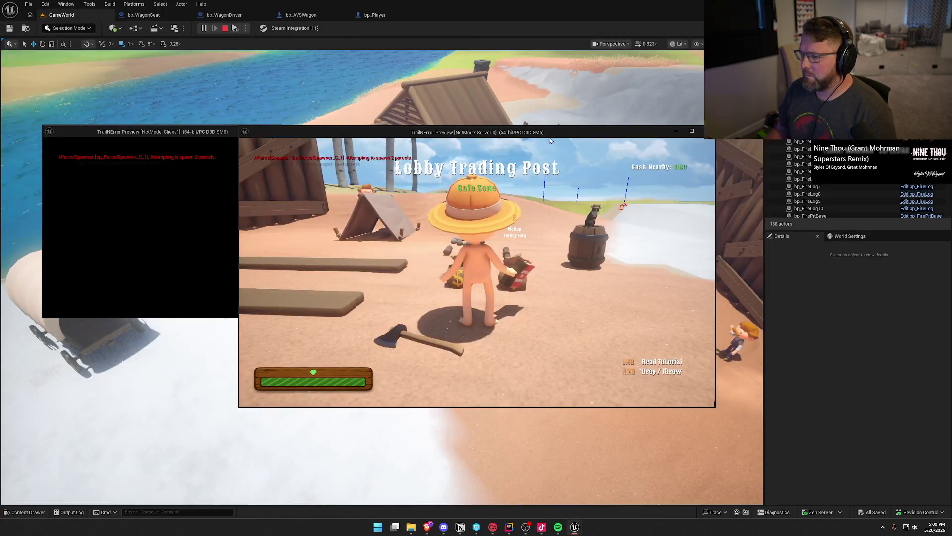
drag(550, 139, 777, 132)
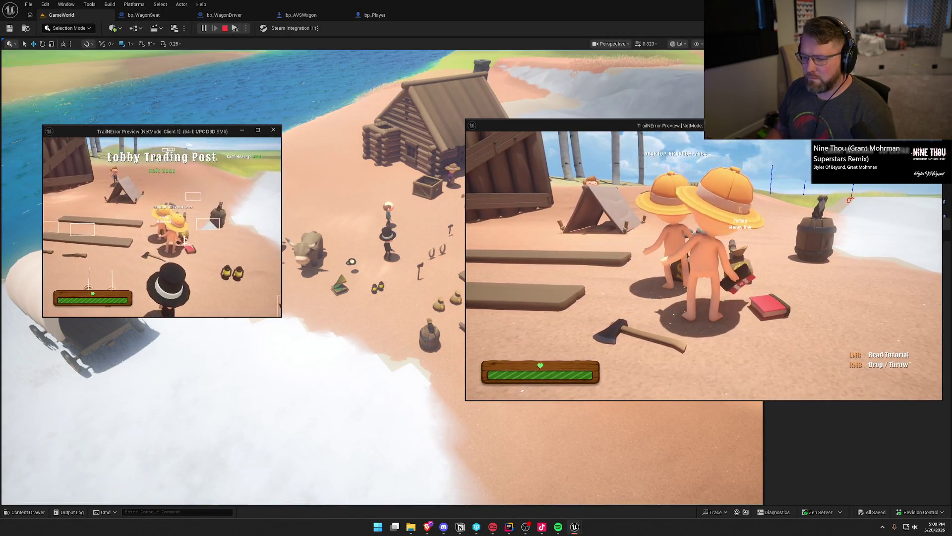
key(super)
drag(281, 323, 455, 405)
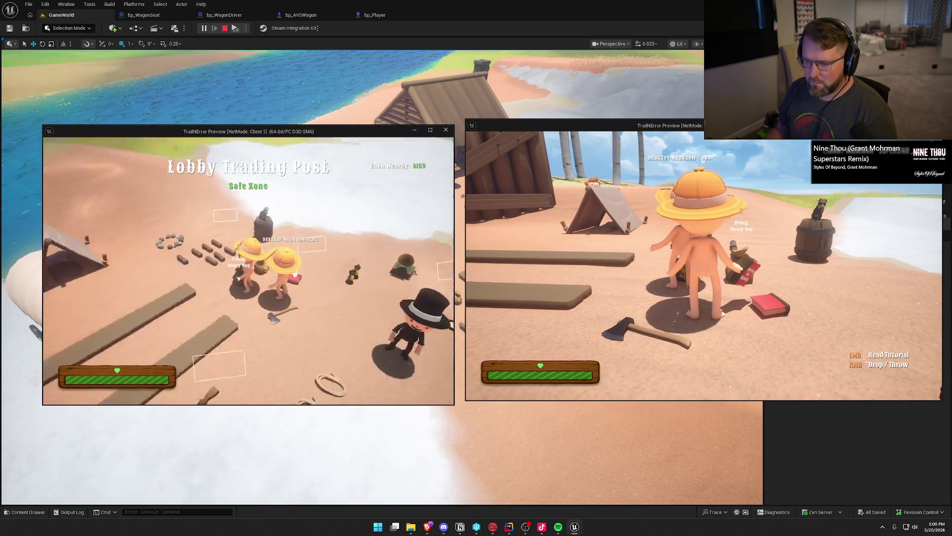
- Walk the client player to the wagon and sit in its seat
key(w)
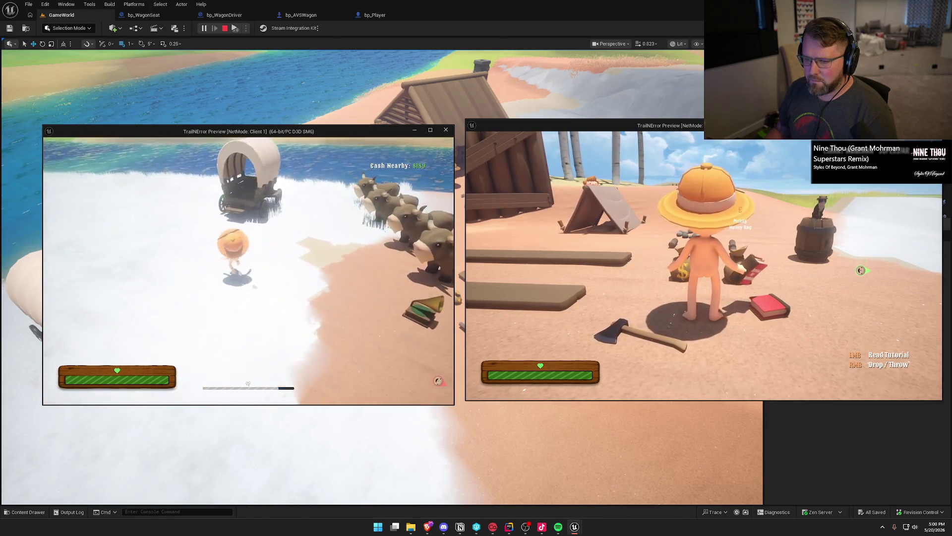
key(super)
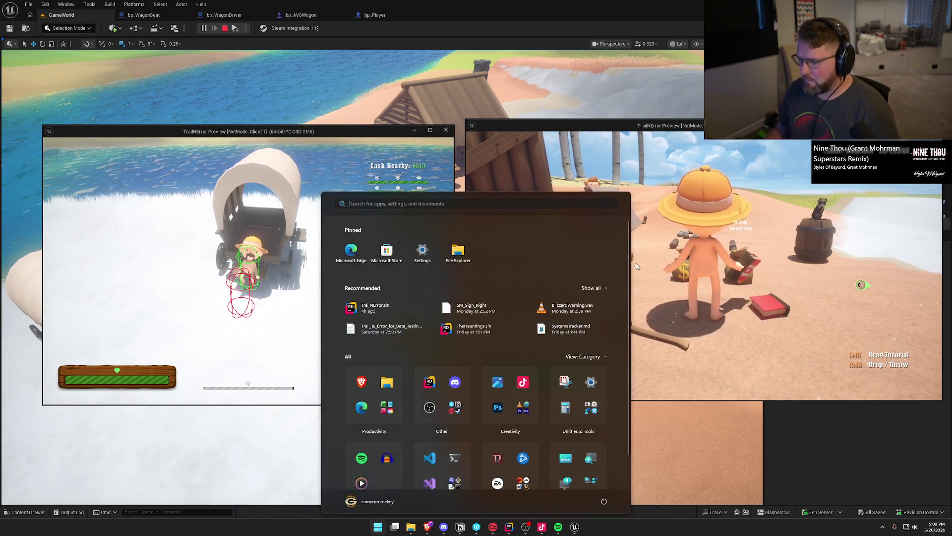
key(super)
- With the other player, ride an ox to the wagon, hitch it and take the driver seat
key(w)
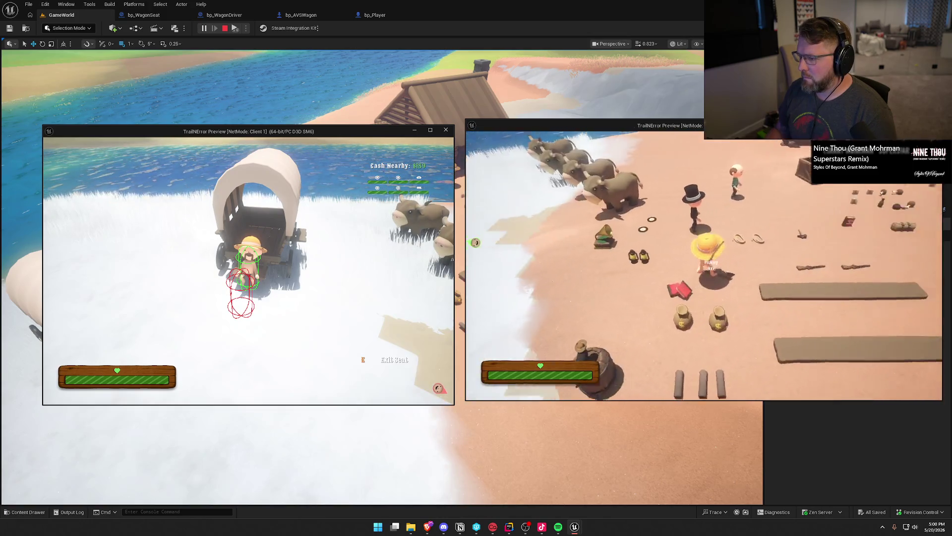
key(w)
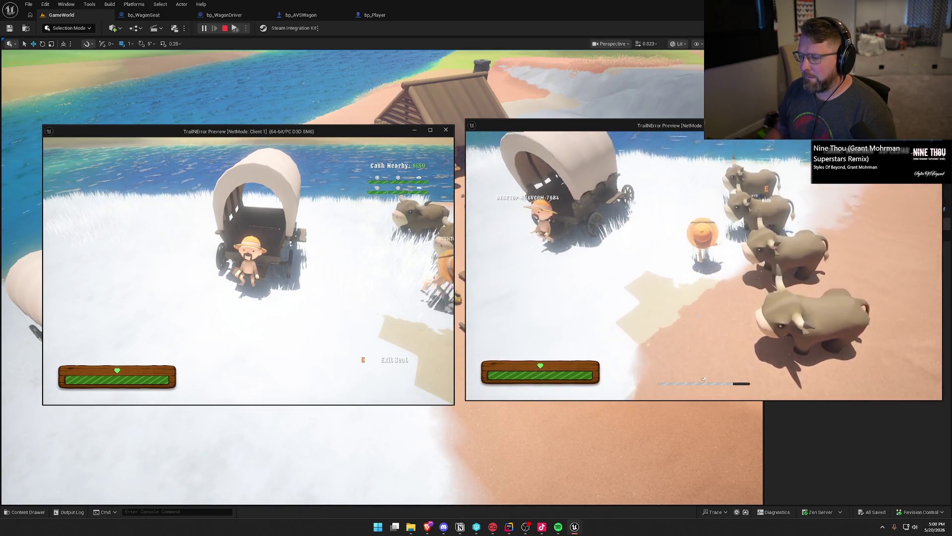
key(w)
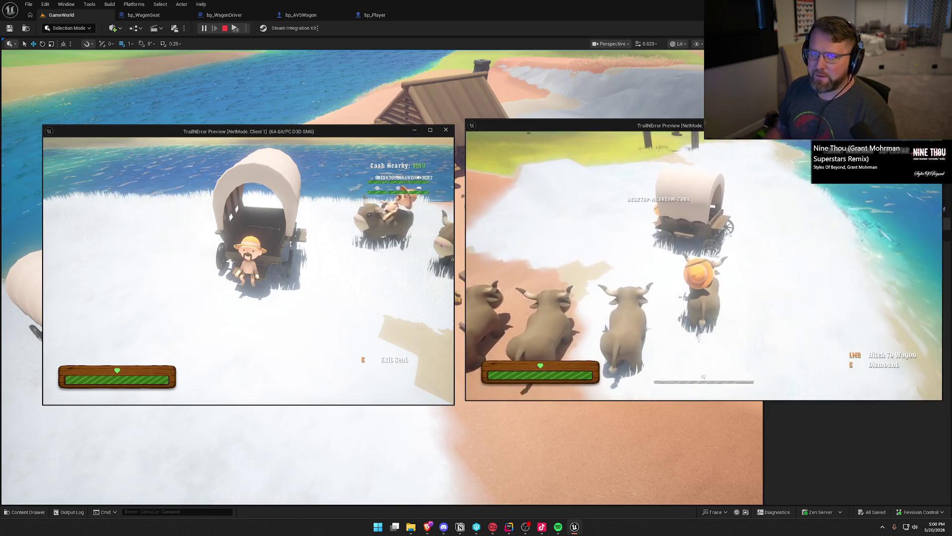
key(w)
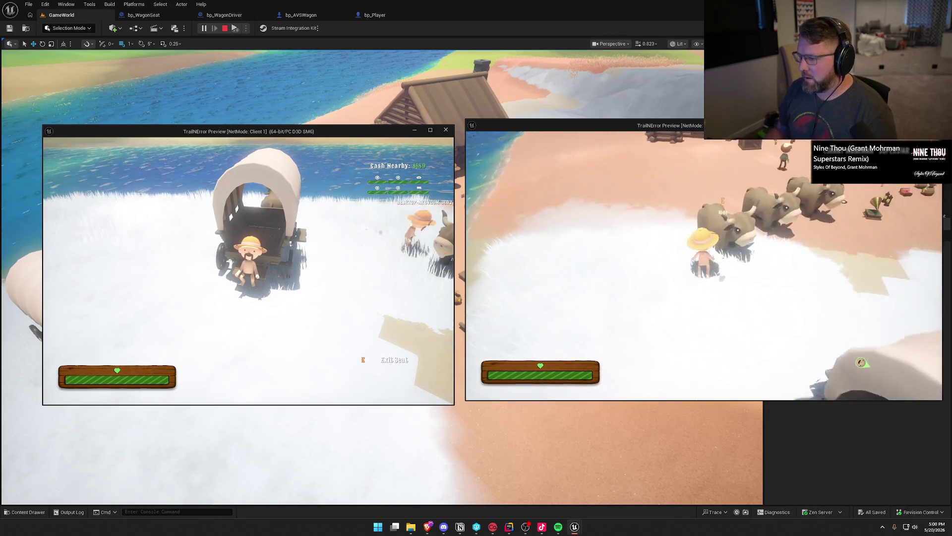
key(w)
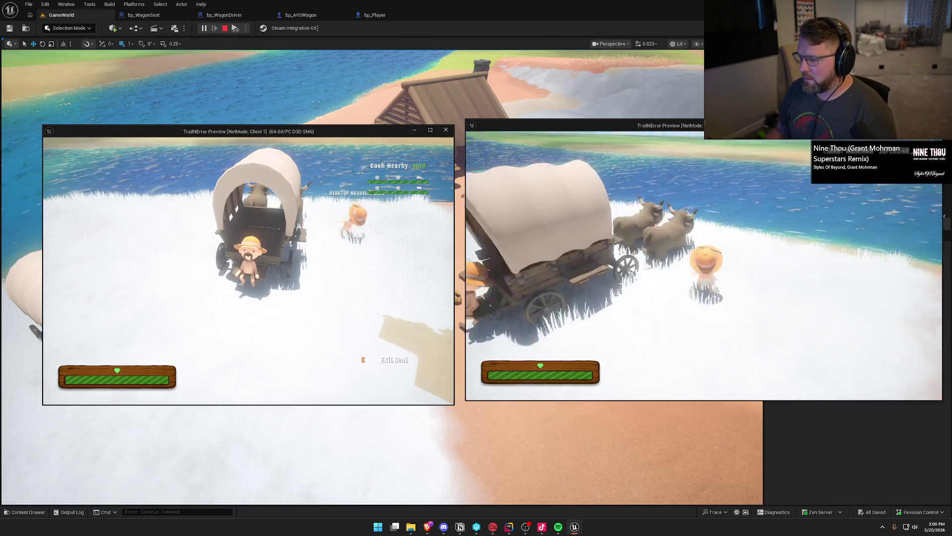
click(704, 265)
key(e)
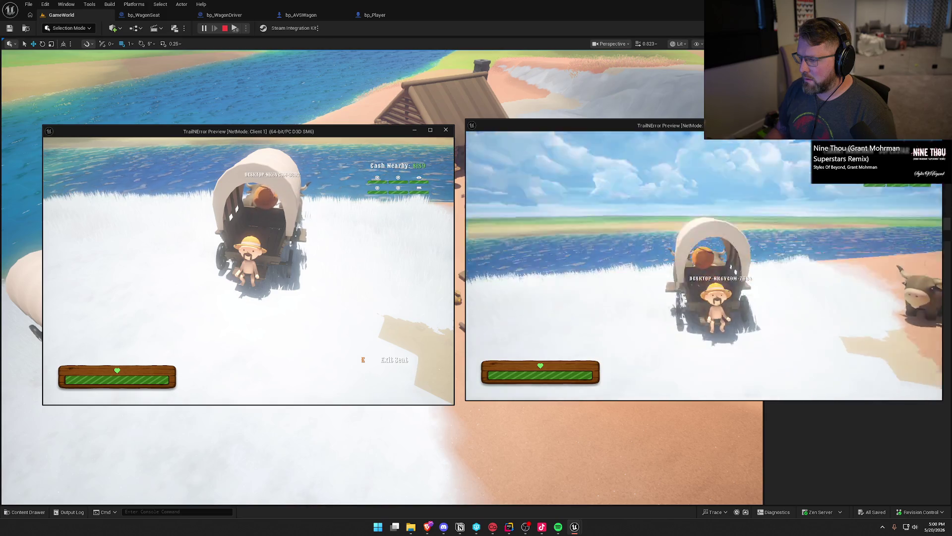
- Drive the wagon forward along the beach and steer it across the grass
key(w)
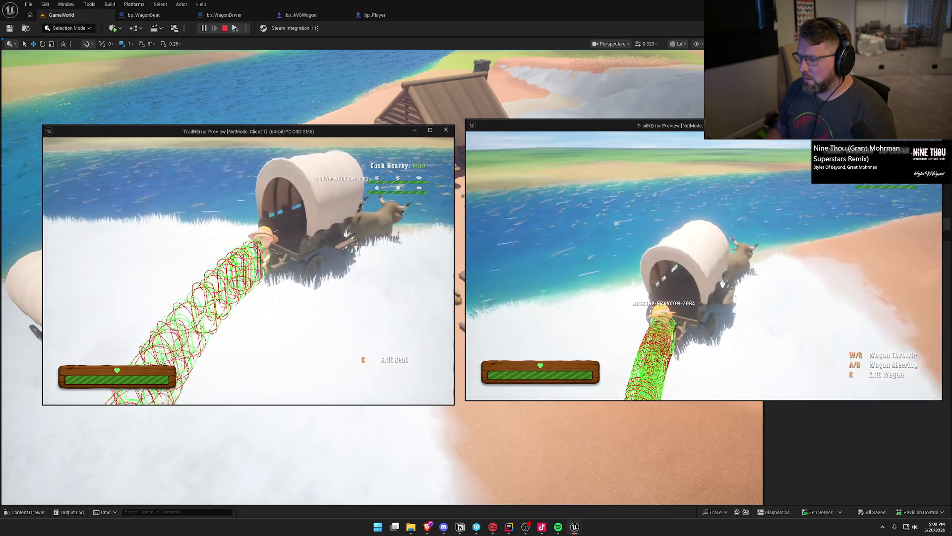
key(d)
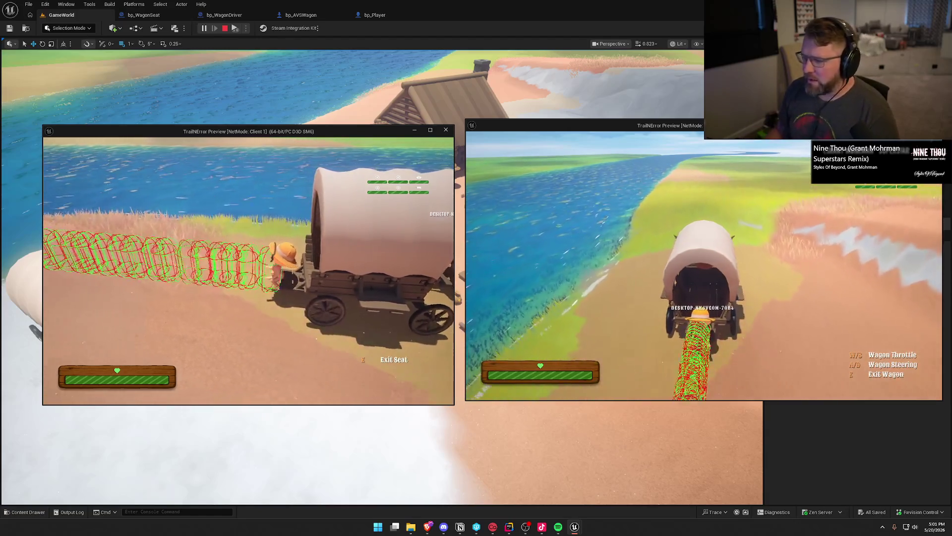
key(d)
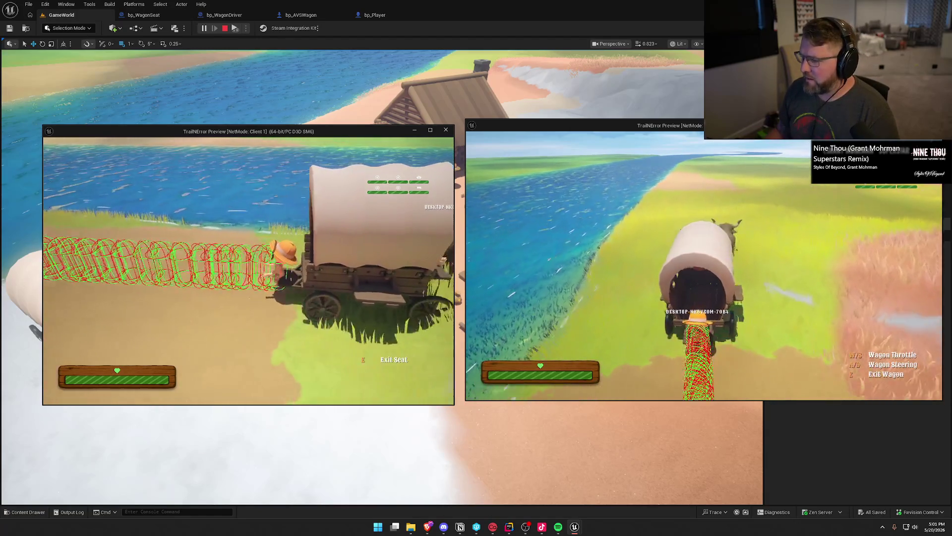
key(d)
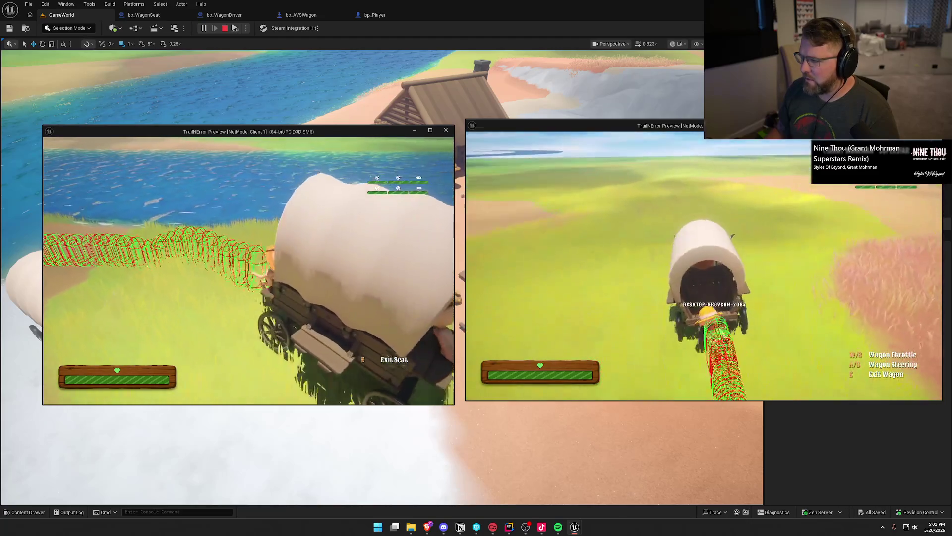
key(d)
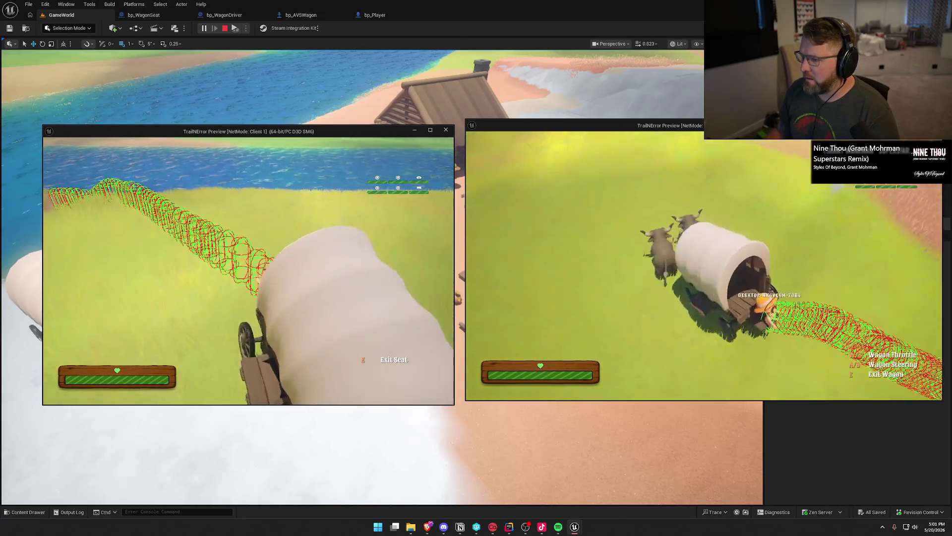
key(d)
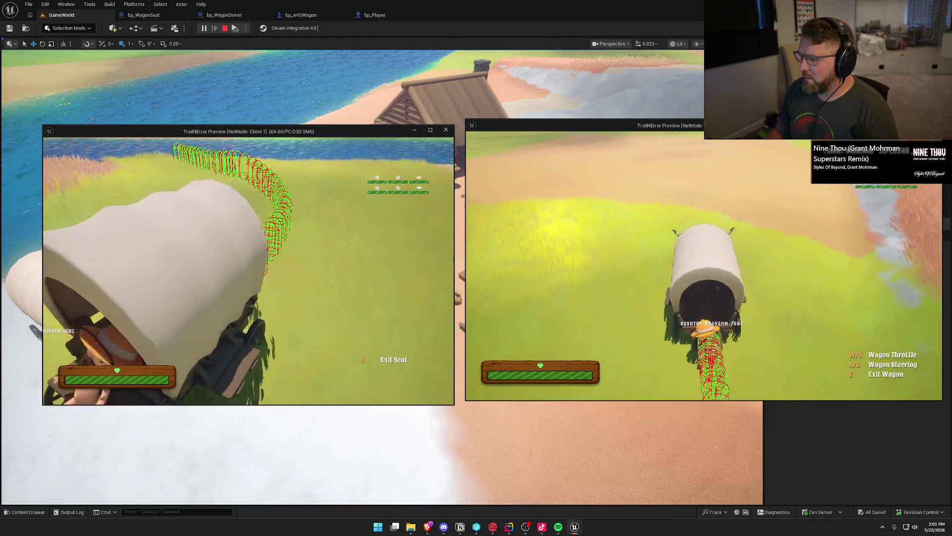
key(super)
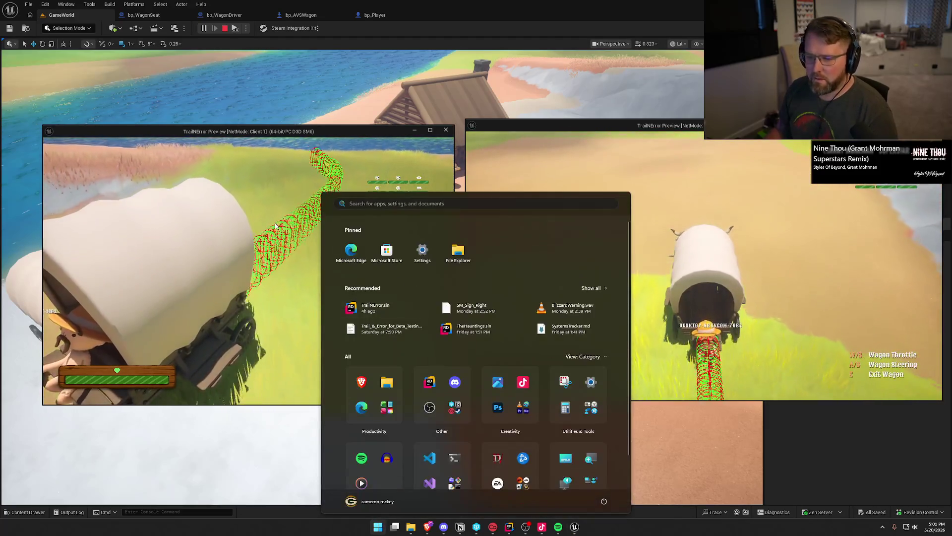
key(super)
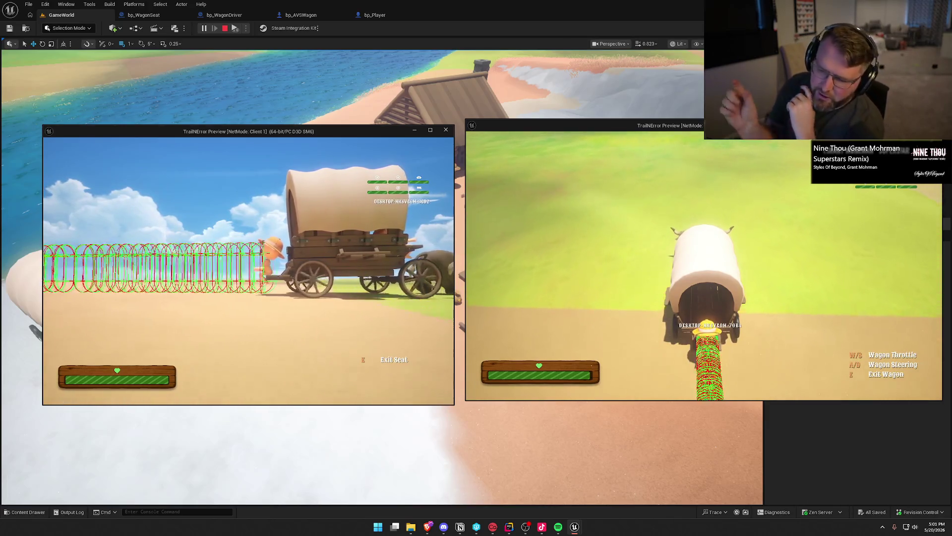
- Stop the test session and maximize the browser showing the Twitch broadcast
key(Escape)
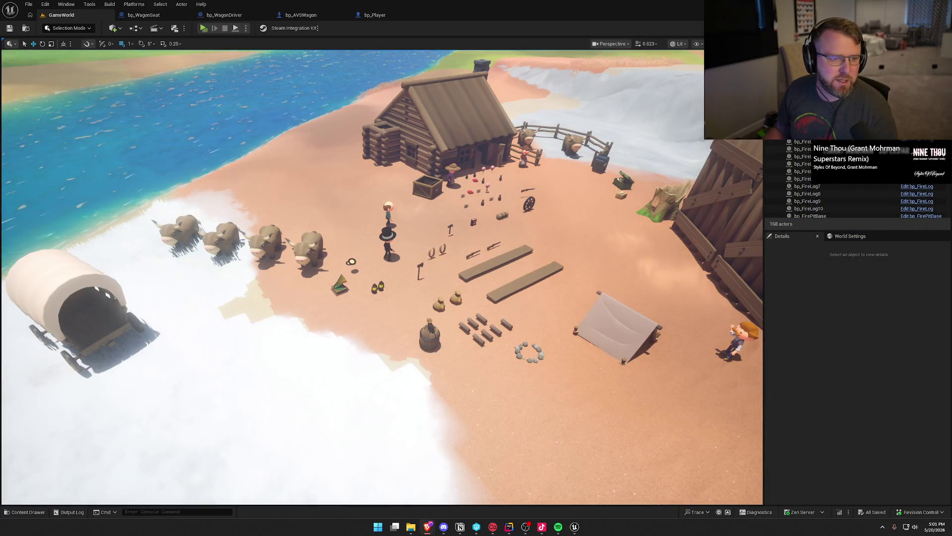
key(alt+Tab)
double_click(409, 56)
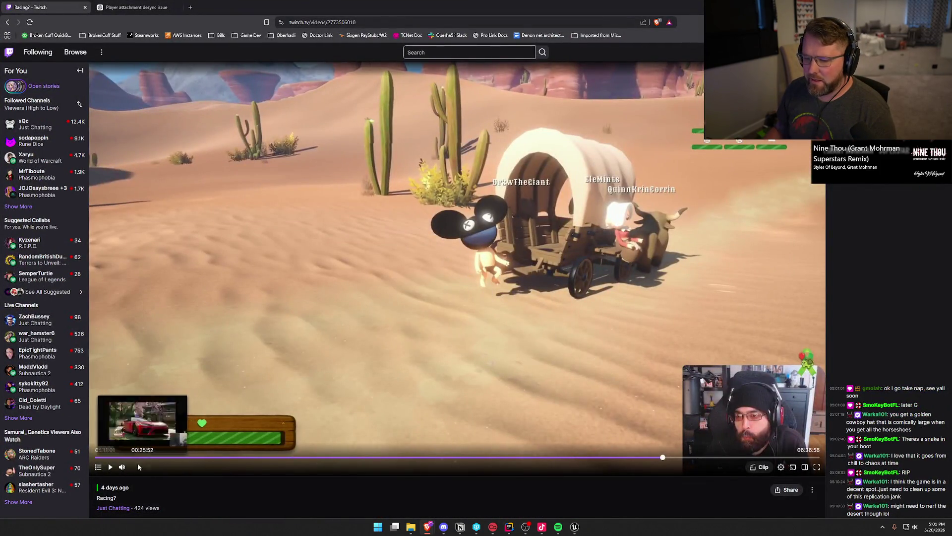
- Play and pause the Twitch VOD, then resume it at 05:11:02 on the wagon ride
click(110, 467)
click(374, 285)
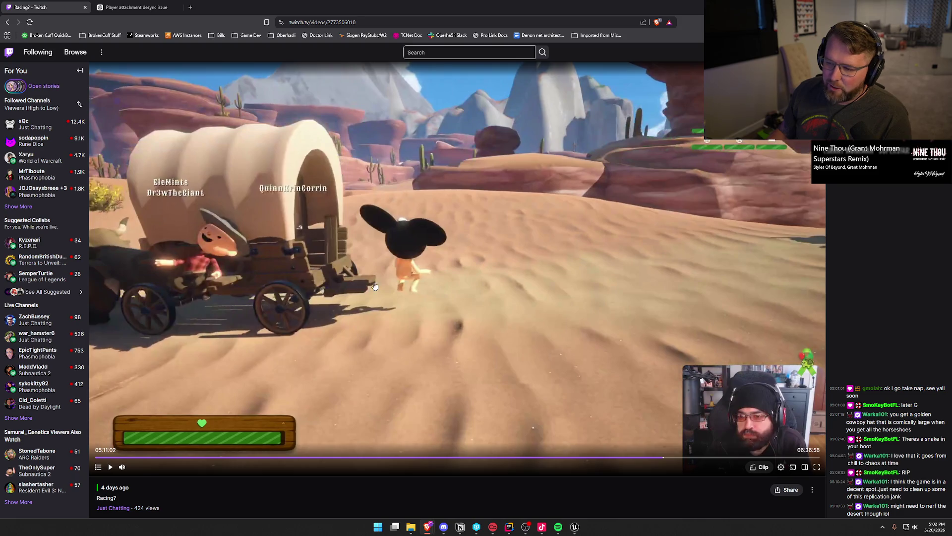
click(468, 318)
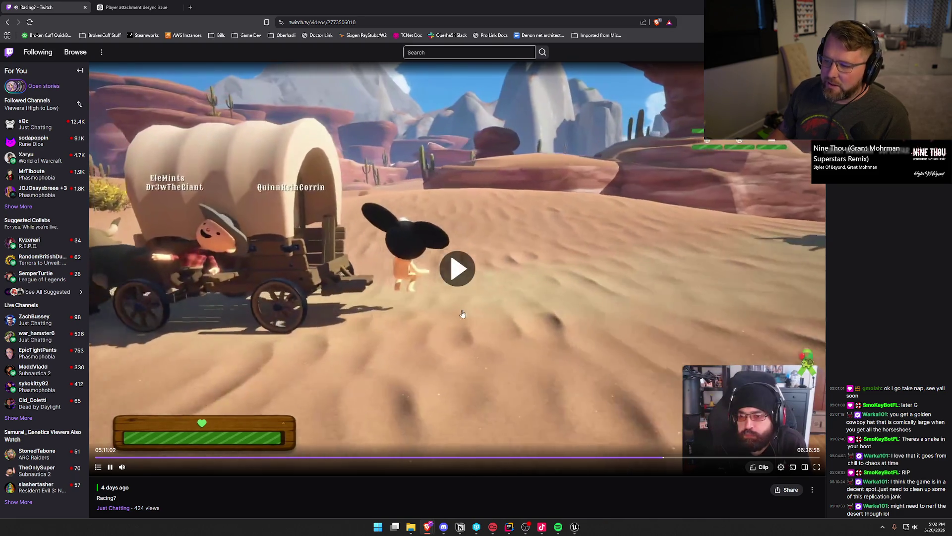
- Rewind the wagon clip ten seconds and pause it at 05:10:59
click(413, 270)
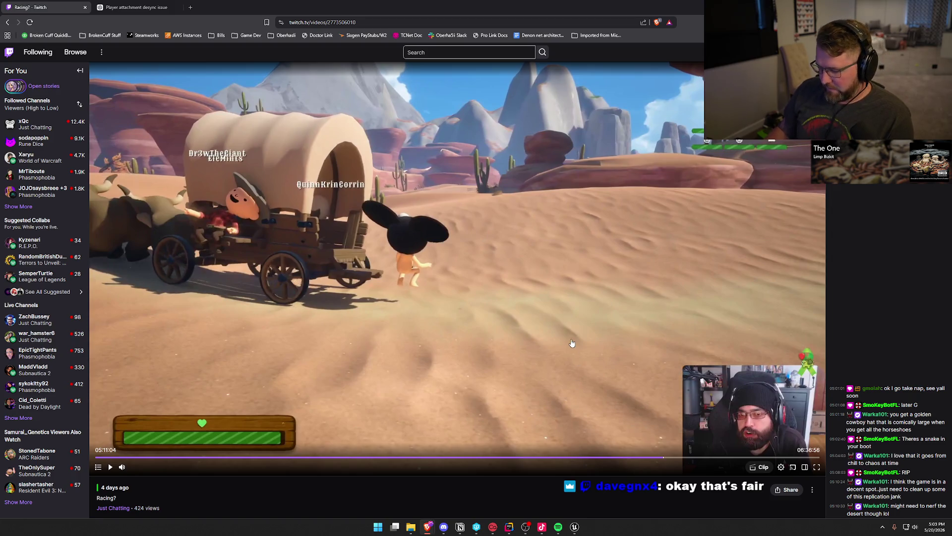
click(571, 343)
key(Left)
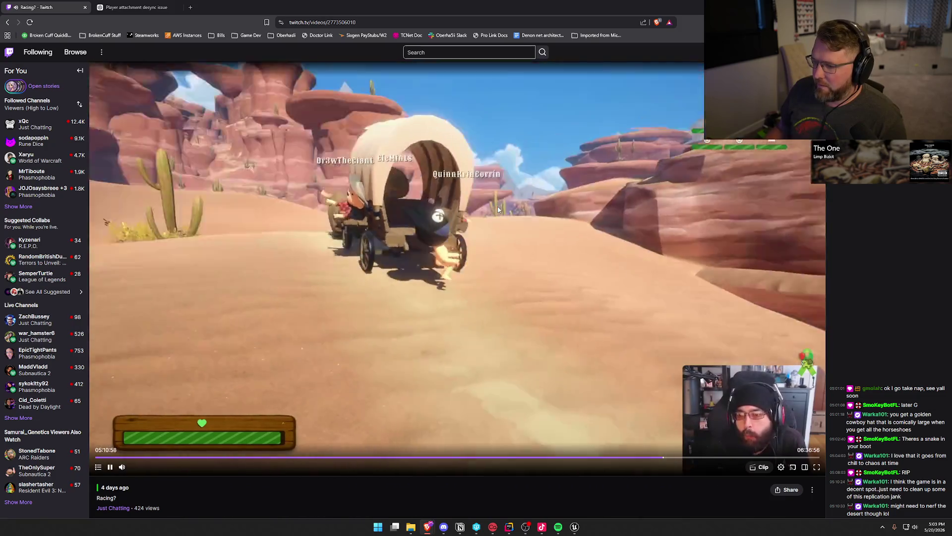
click(498, 210)
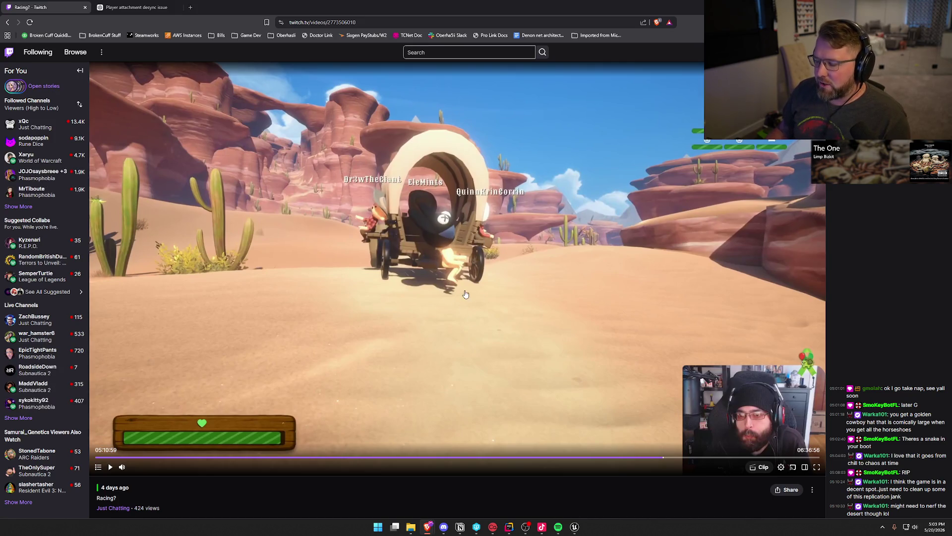
- Replay the wagon clip briefly, pause it at 05:11:00, and return to Unreal Editor
click(551, 302)
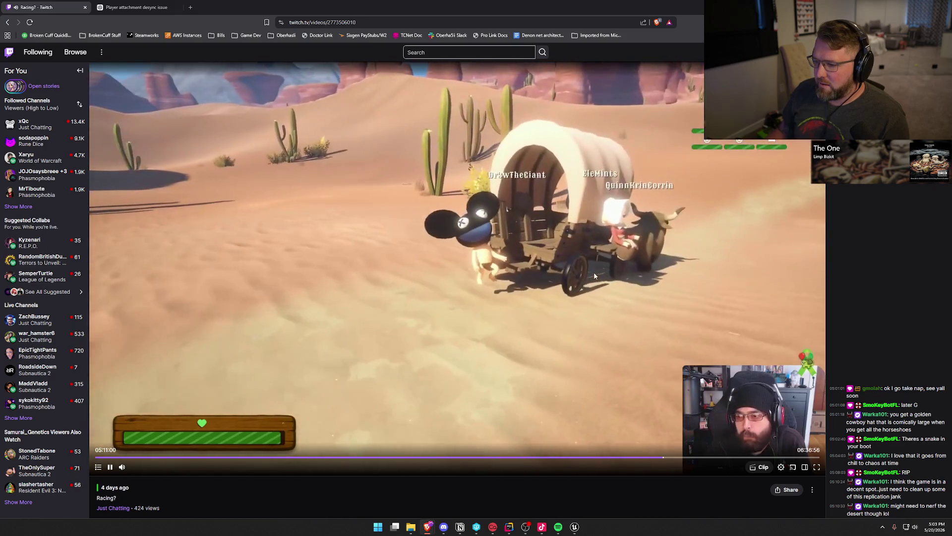
click(521, 268)
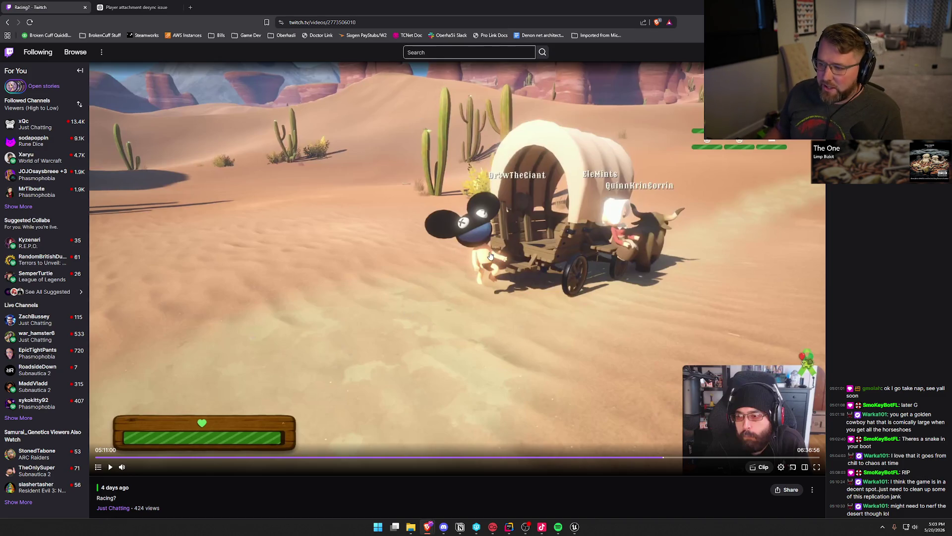
key(alt+Tab)
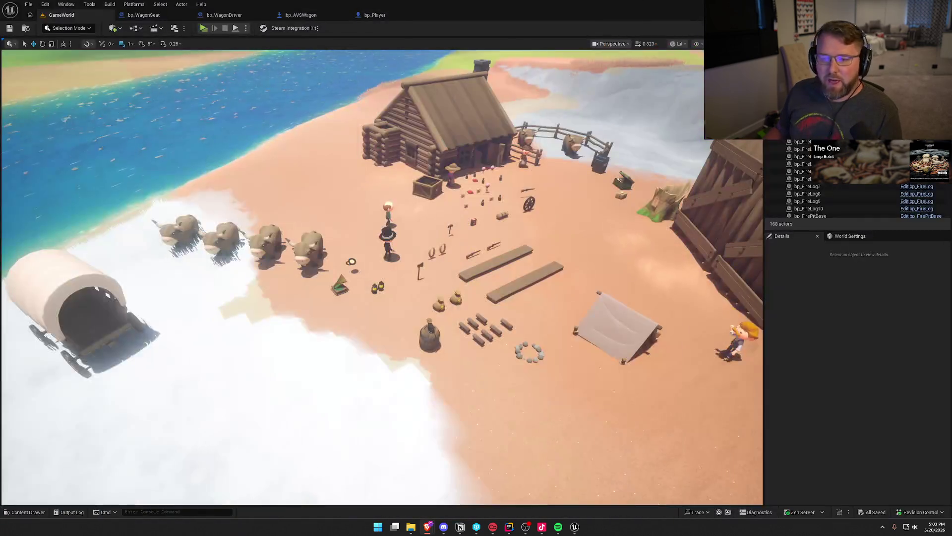
- Open bp_WagonSeat's BP_Interact graph and select the Orient Rotation To Movement setter
click(143, 15)
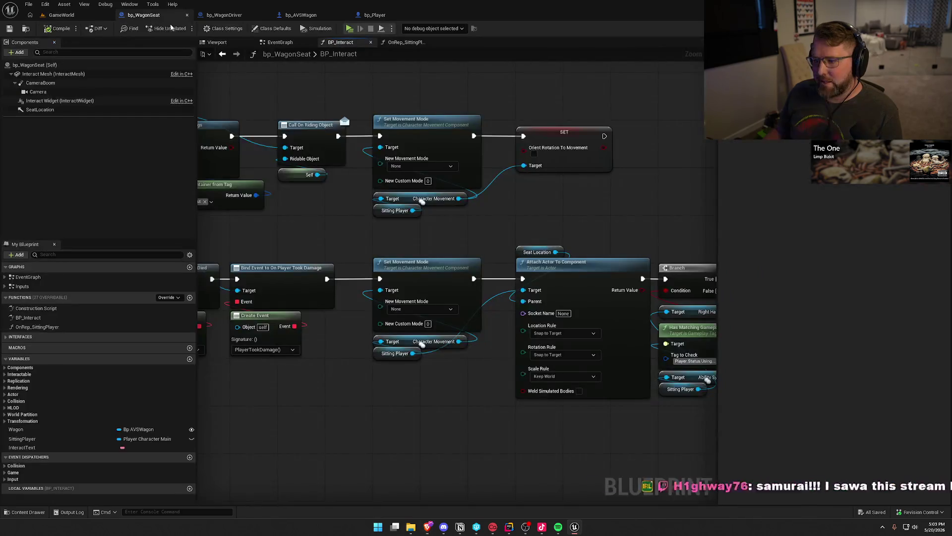
click(443, 128)
scroll(382, 159, down, 3)
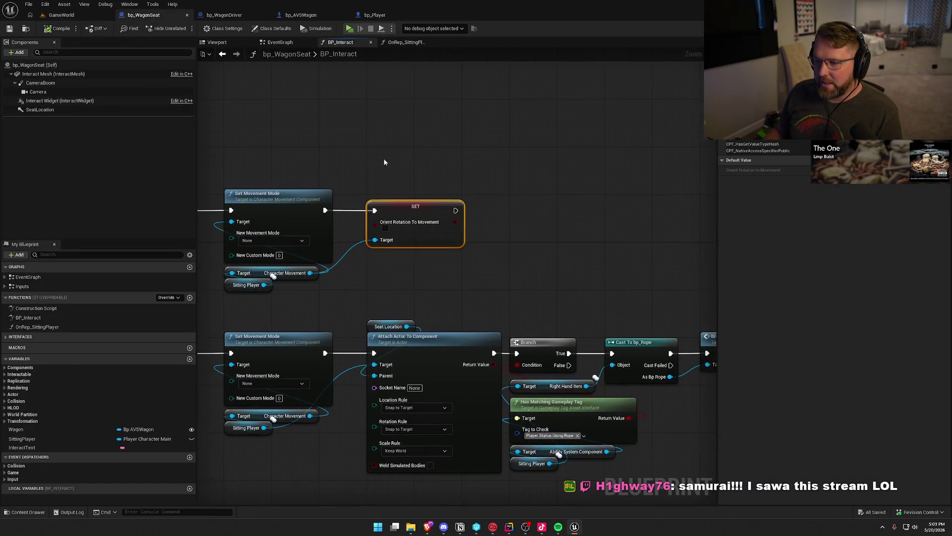
scroll(526, 246, up, 3)
- Inspect the Character Movement and setter nodes, then drag off Character Movement to search for a function
drag(348, 258, 265, 241)
mouse_move(562, 270)
mouse_down()
mouse_move(406, 139)
mouse_move(493, 130)
mouse_move(437, 86)
mouse_up()
click(442, 123)
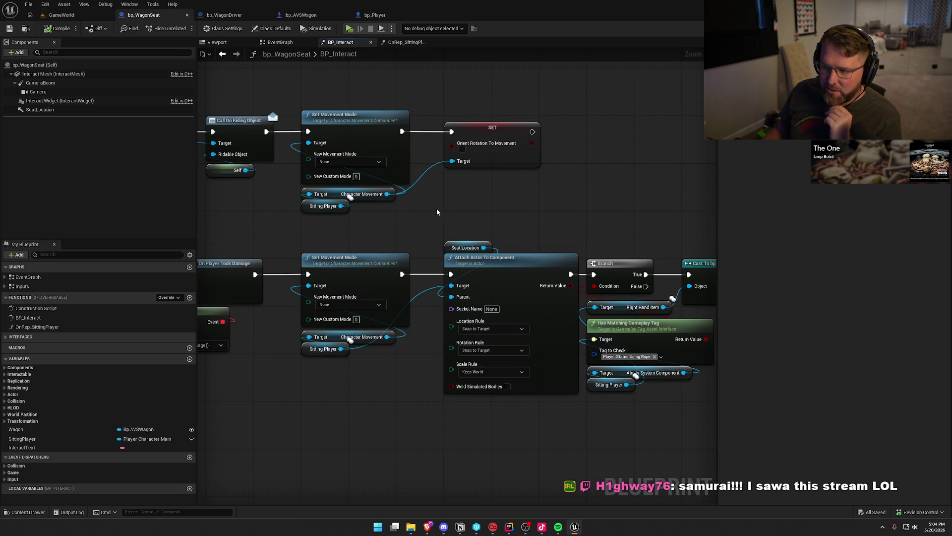
drag(387, 194, 501, 204)
- Search 'enable' and add a Set Component Tick Enabled node for Character Movement
text(dis)
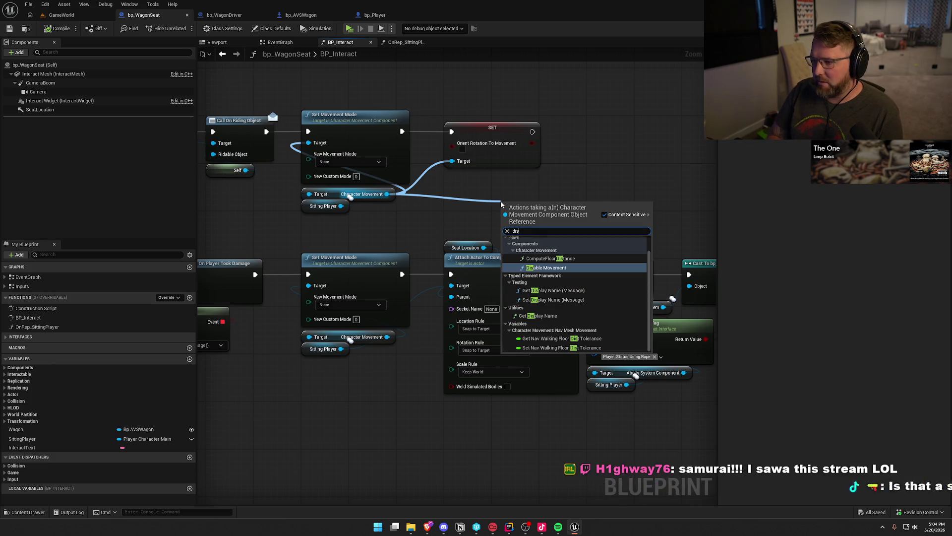
text(abl)
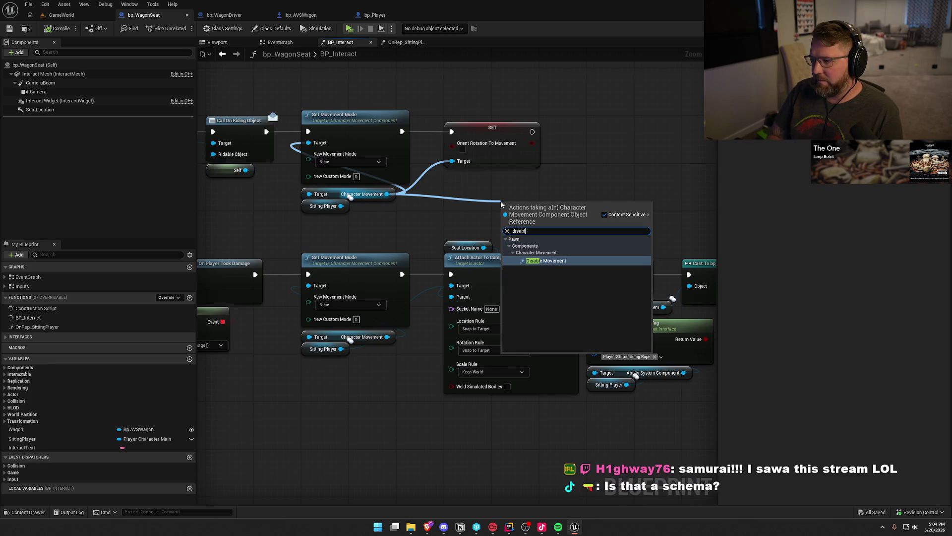
key(BackSpace)
key(BackSpace)
key(BackSpace)
text(enab)
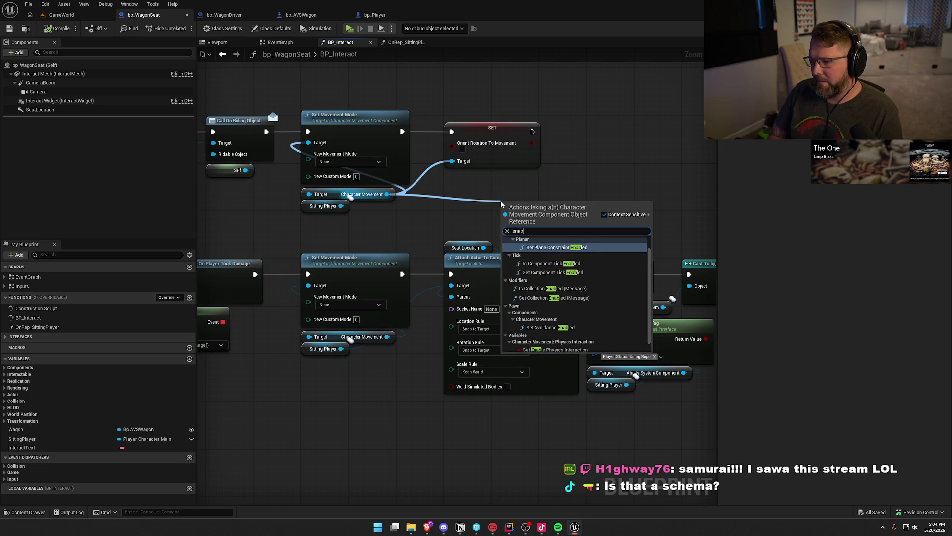
text(le)
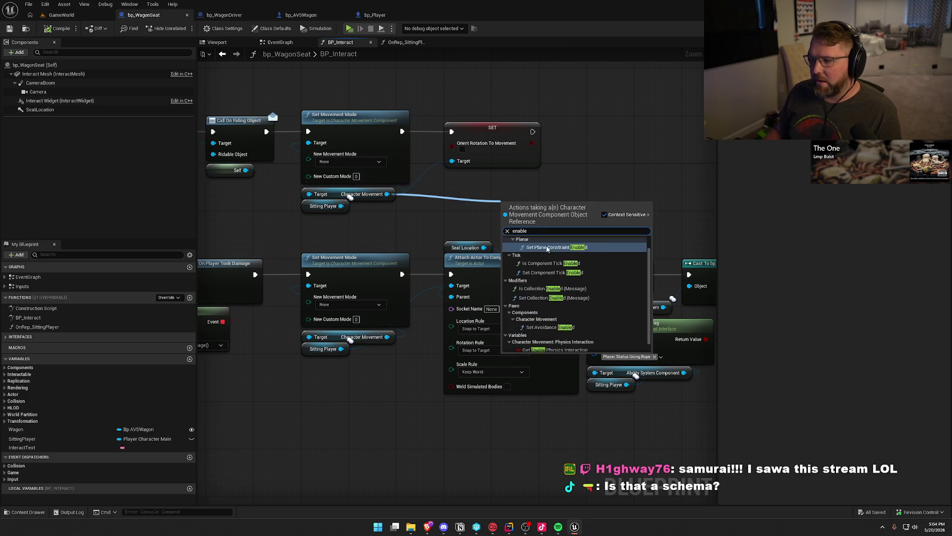
scroll(603, 293, down, 1)
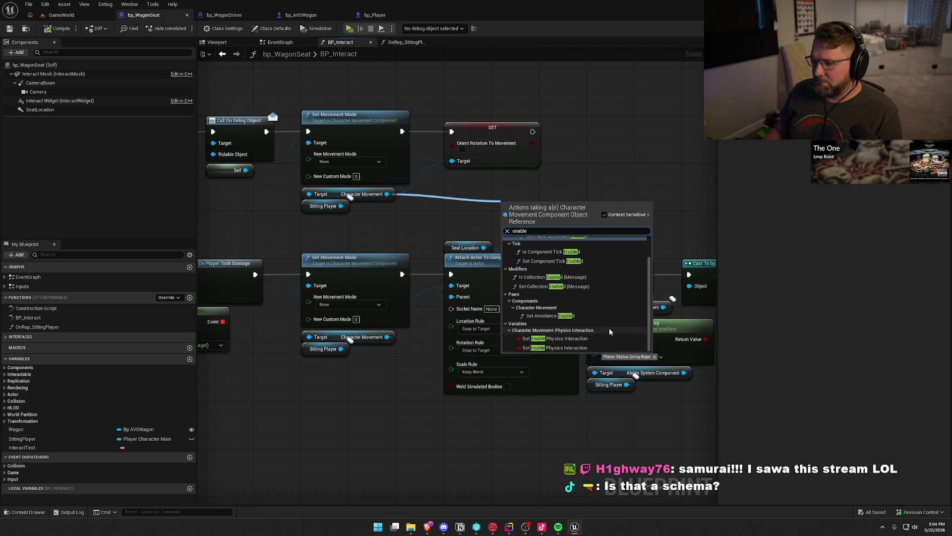
scroll(604, 322, up, 2)
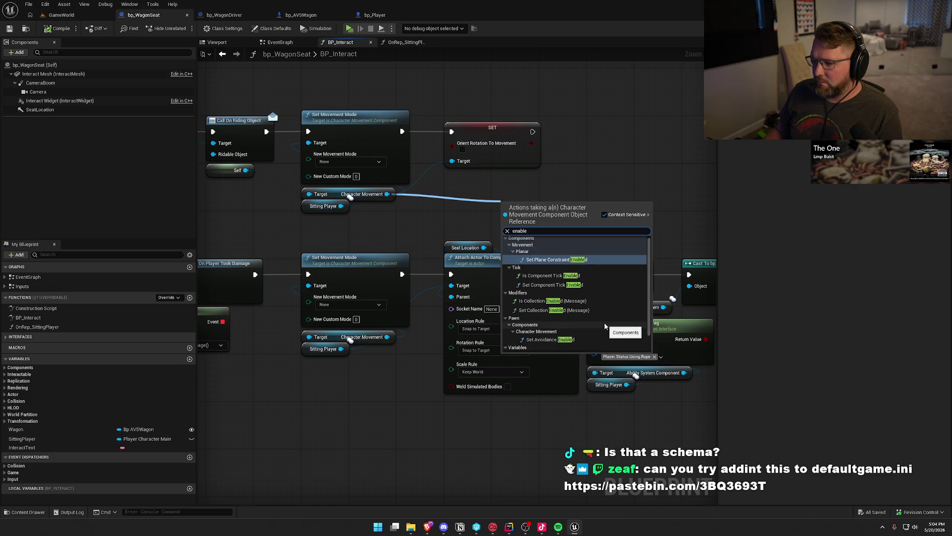
click(558, 286)
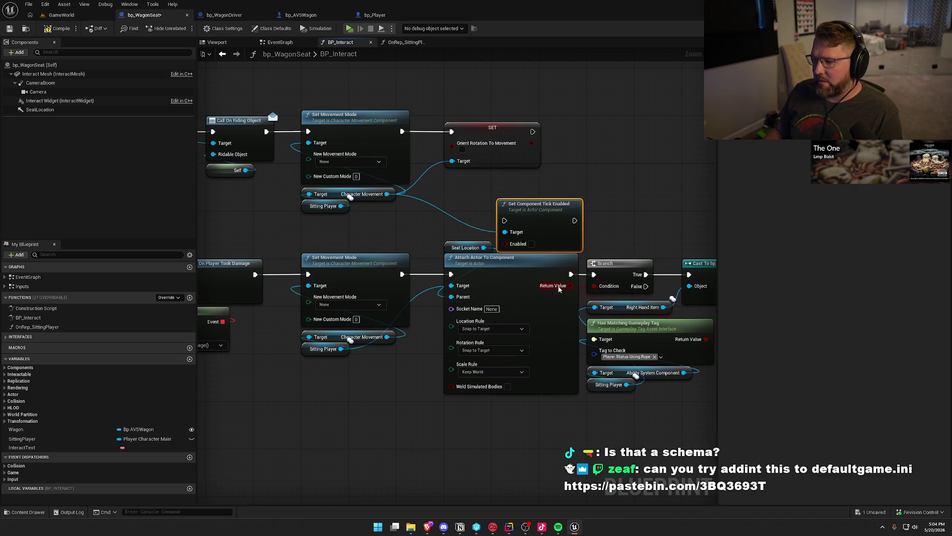
- Place the Tick Enabled node on the top row and wire it after Set Movement Mode
mouse_move(550, 192)
mouse_down()
mouse_move(592, 133)
mouse_move(532, 132)
mouse_up()
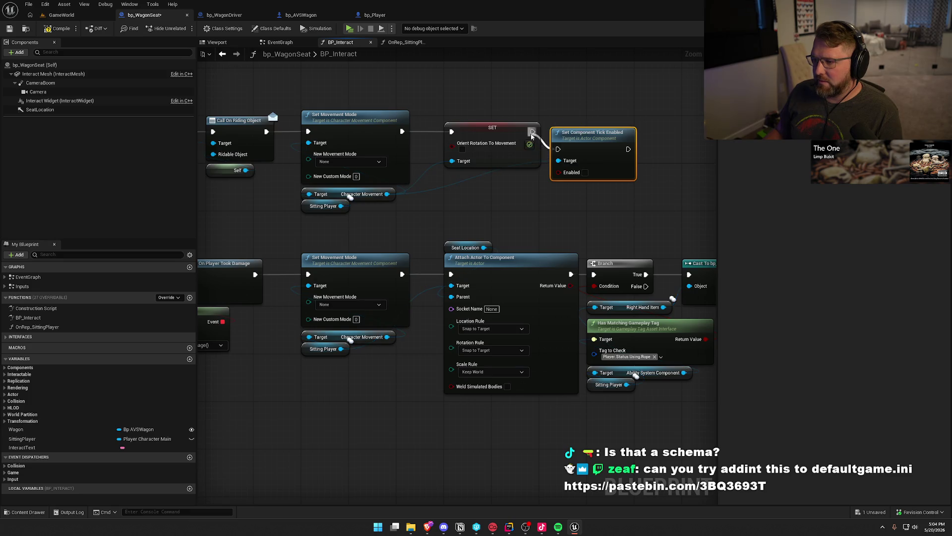
drag(597, 151, 608, 141)
click(492, 128)
drag(493, 128, 474, 185)
mouse_move(403, 131)
mouse_down()
mouse_move(570, 133)
mouse_move(491, 132)
mouse_up()
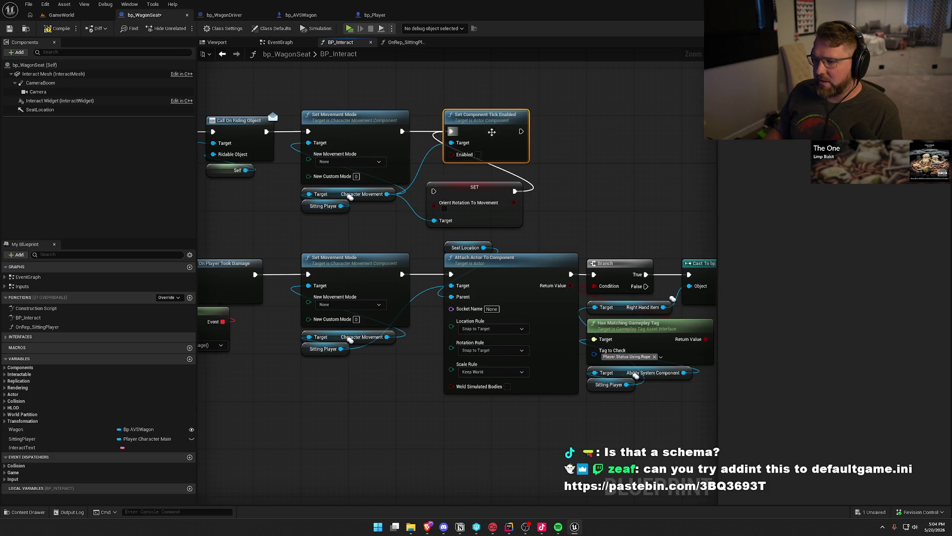
- Delete the Orient Rotation To Movement setter and switch to the Pastebin config in the browser
click(511, 189)
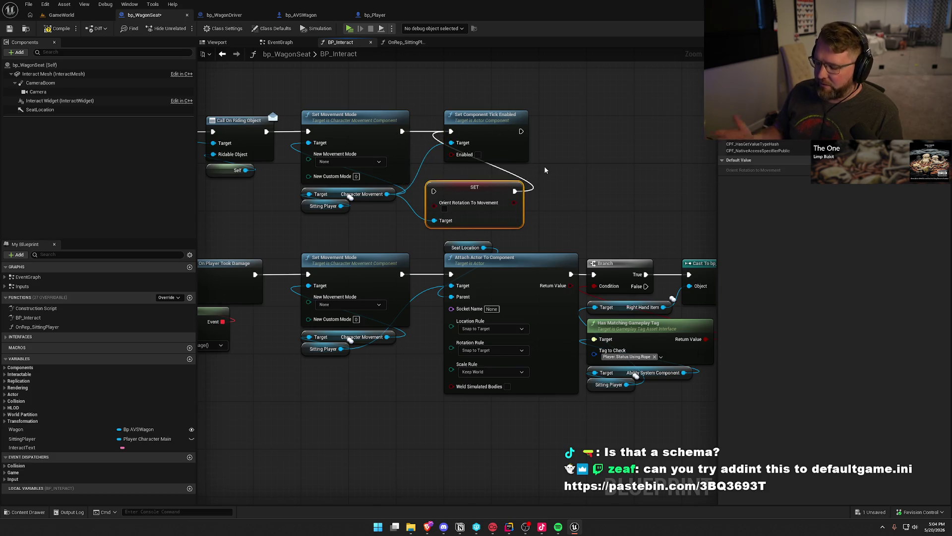
key(Delete)
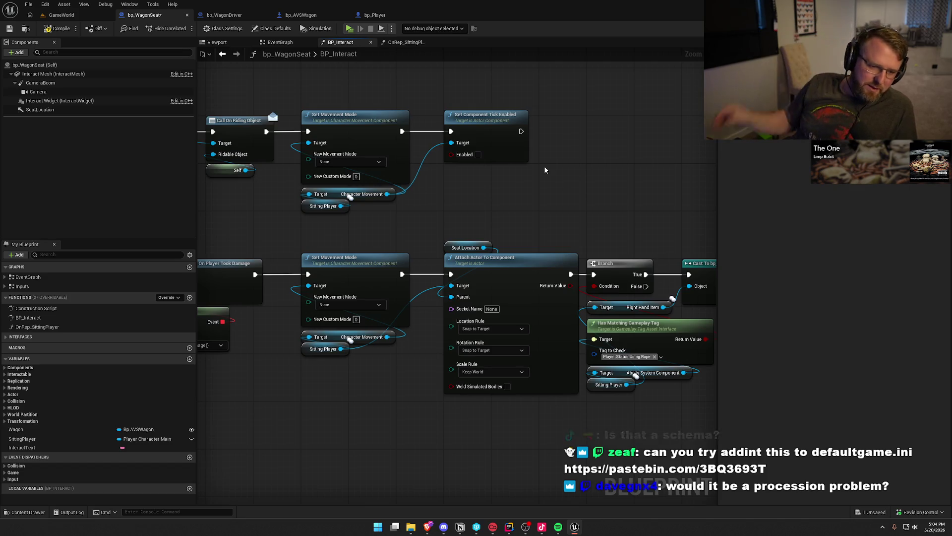
key(alt+Tab)
key(alt+Tab)
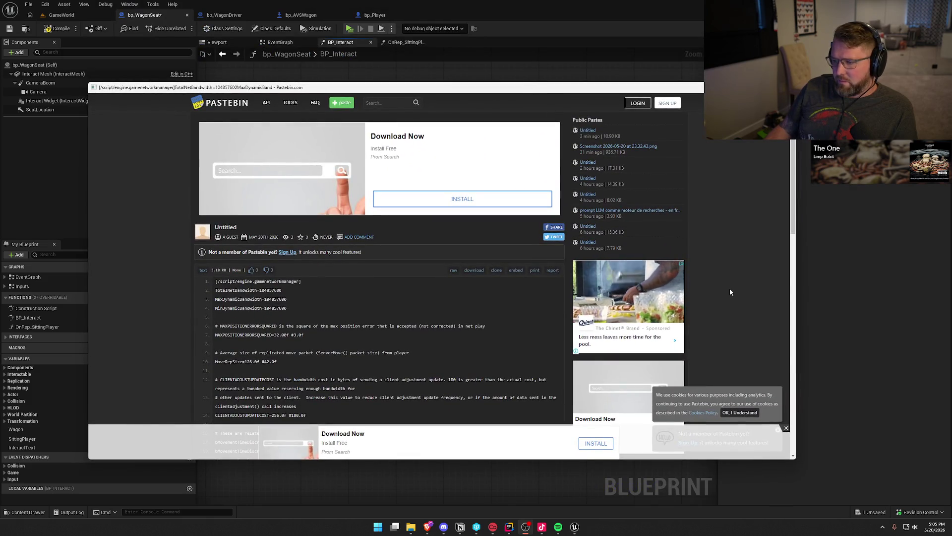
- Dismiss the Pastebin ad banner, sign-up prompt and cookie notice
scroll(744, 390, down, 2)
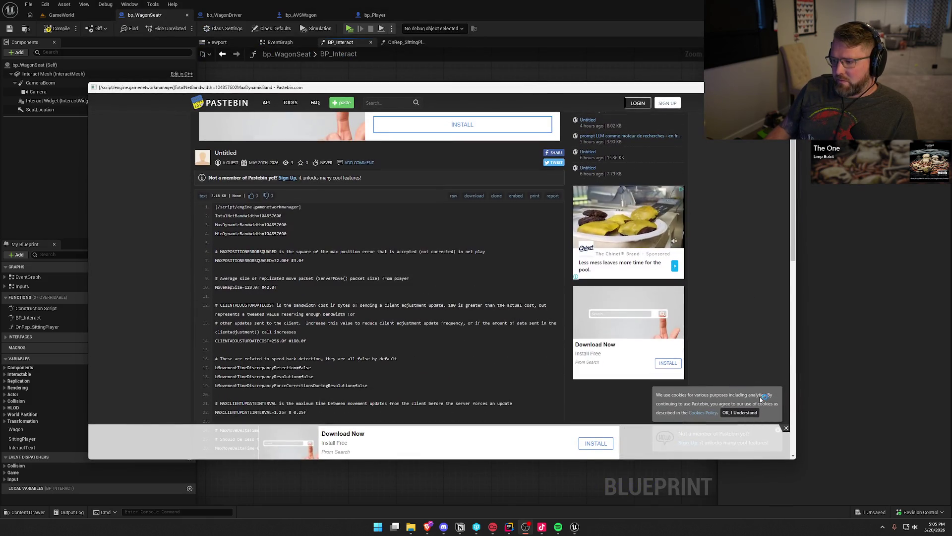
click(786, 428)
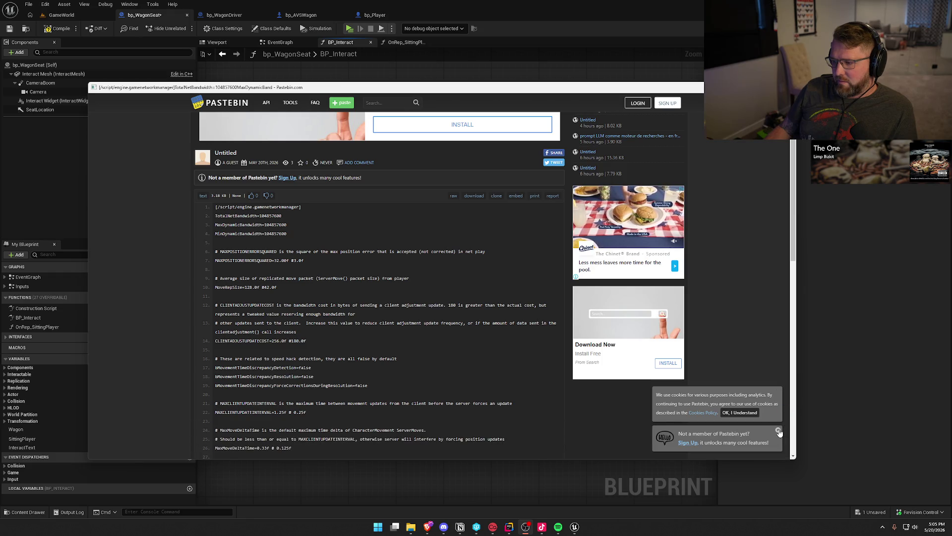
click(778, 429)
click(744, 443)
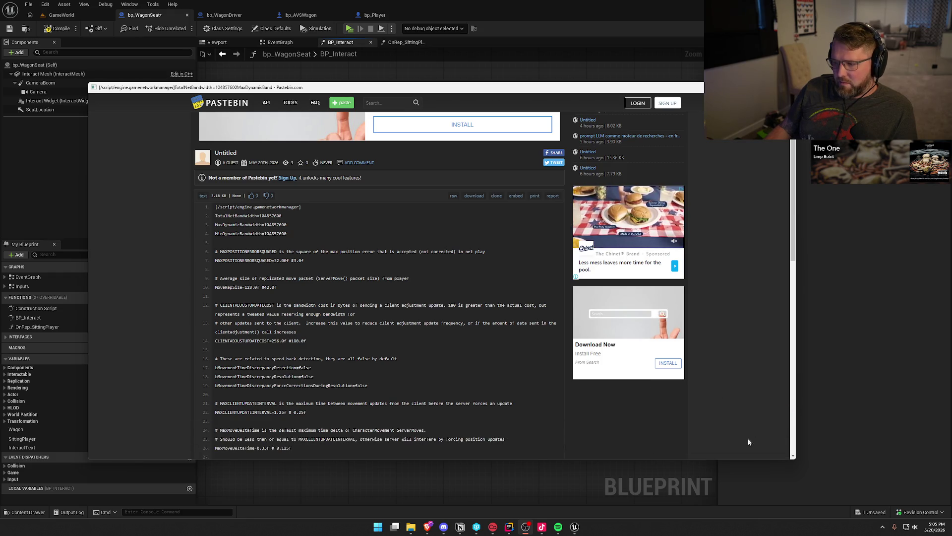
- Scroll the GameNetworkManager paste down to the ServerForcedUpdate hitch settings, then return to the blueprint
scroll(746, 353, down, 2)
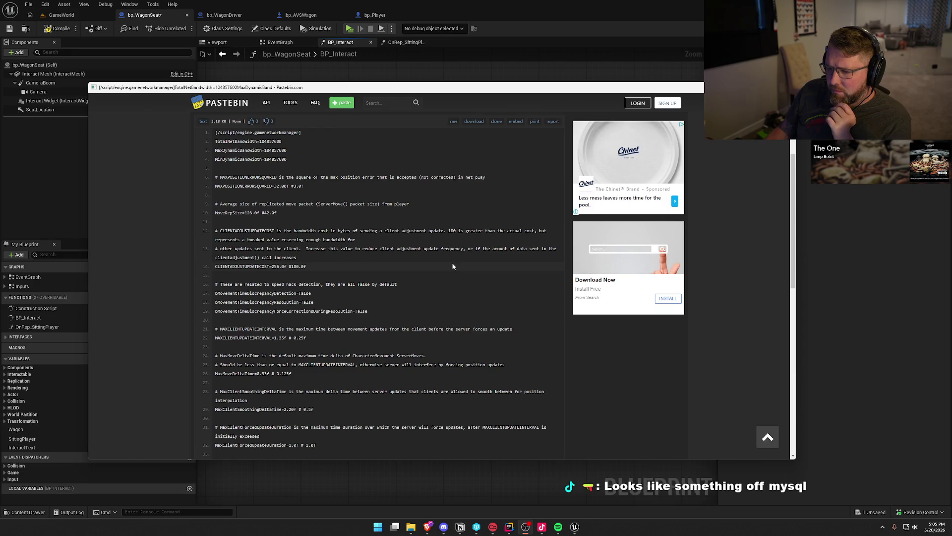
scroll(453, 266, down, 3)
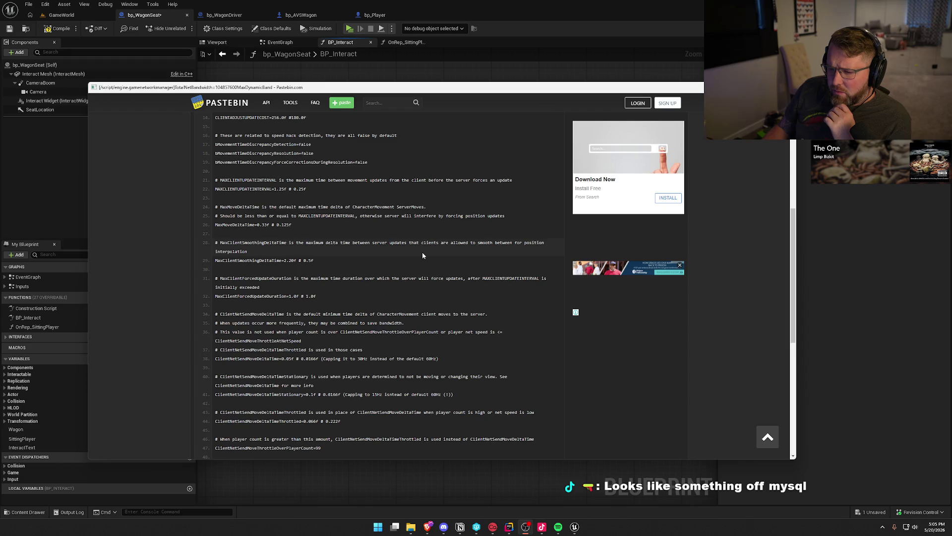
scroll(422, 255, down, 2)
scroll(423, 255, down, 1)
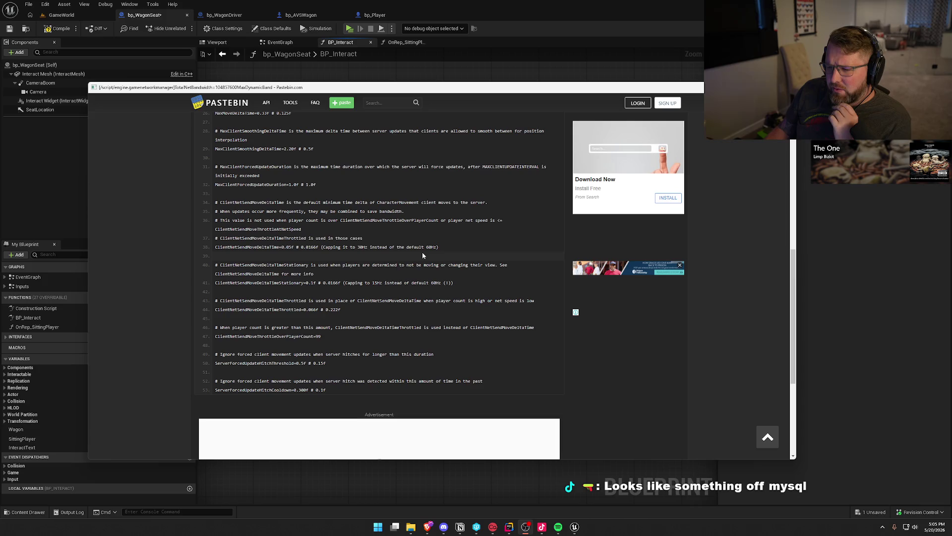
scroll(423, 255, down, 5)
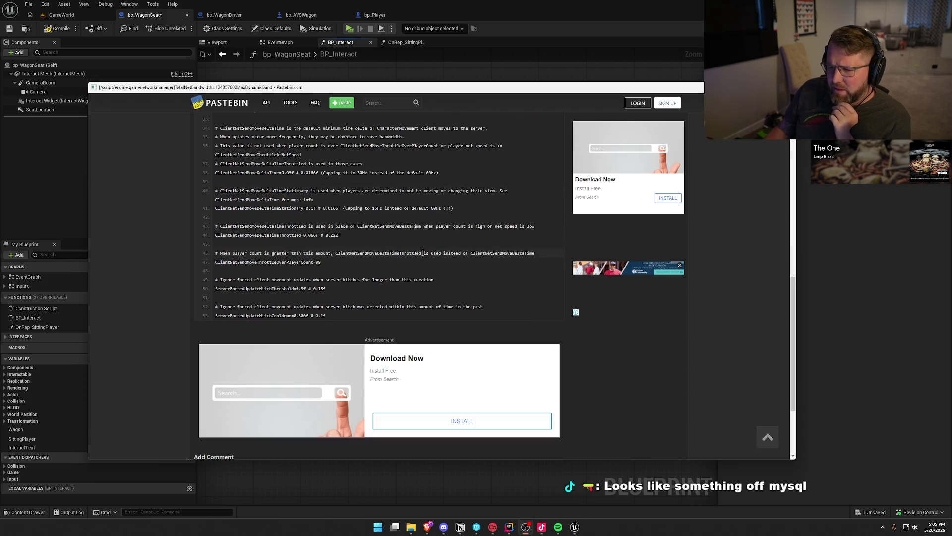
key(alt+Tab)
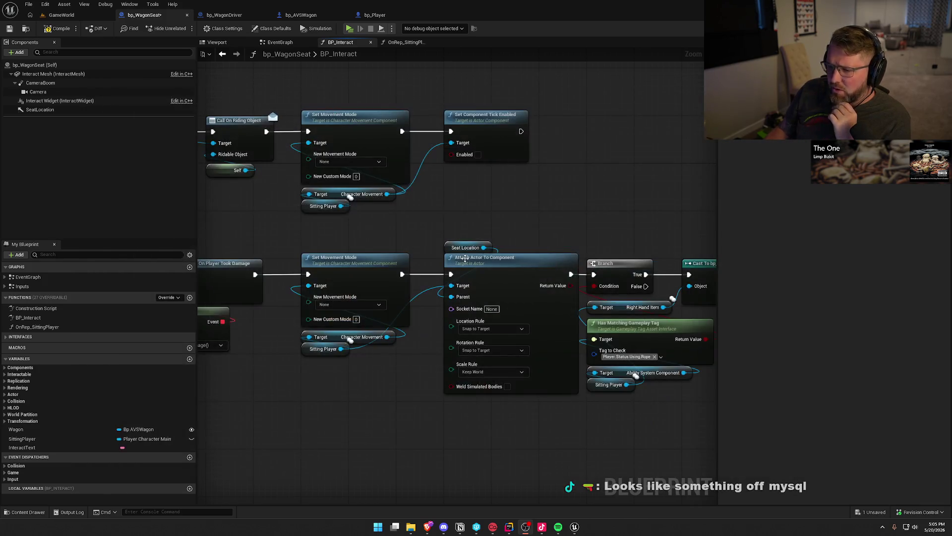
drag(546, 216, 308, 101)
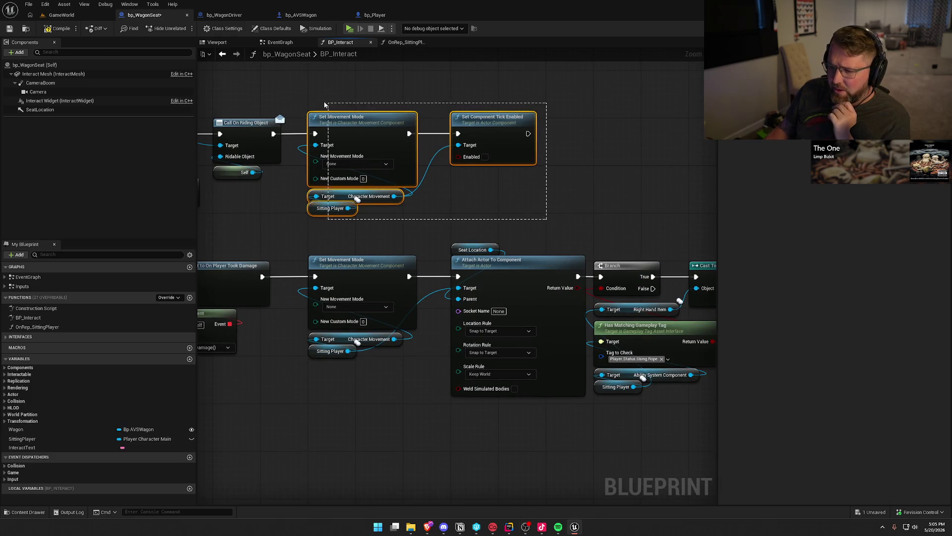
click(513, 207)
key(alt+Tab)
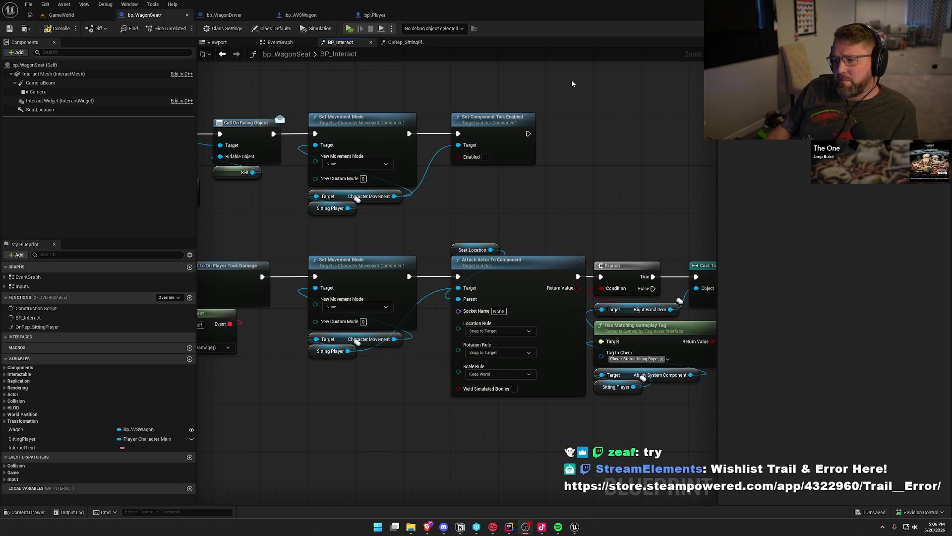
mouse_move(577, 102)
mouse_down()
mouse_move(618, 110)
mouse_move(559, 110)
mouse_up()
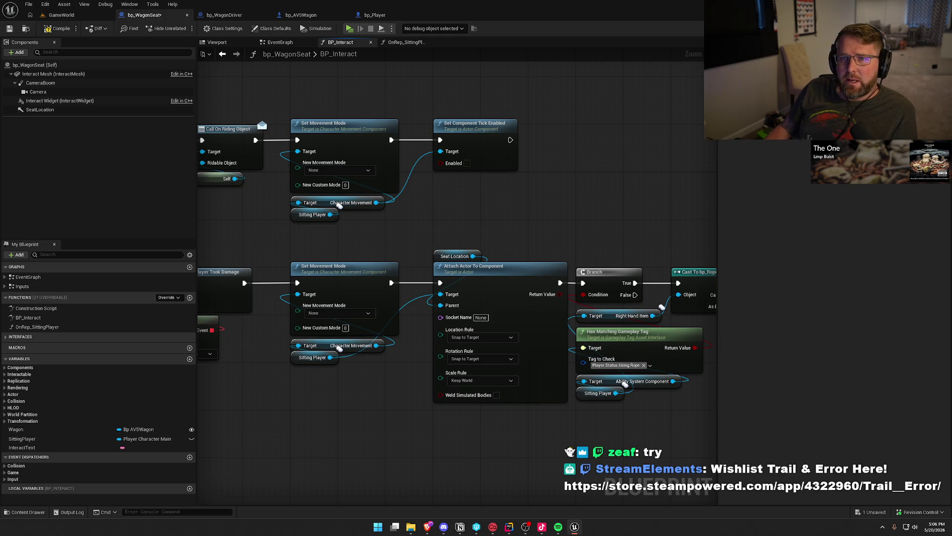
drag(320, 99, 351, 105)
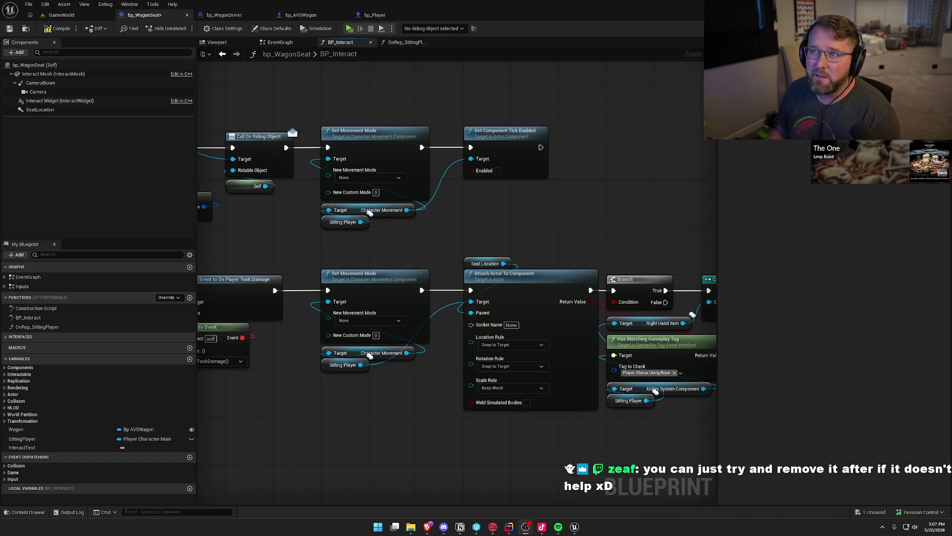
click(525, 527)
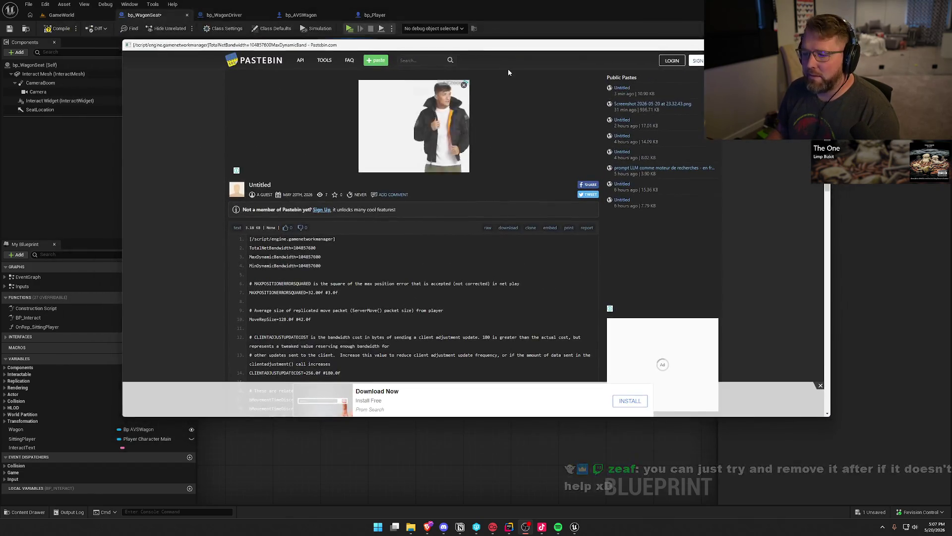
scroll(333, 198, down, 1)
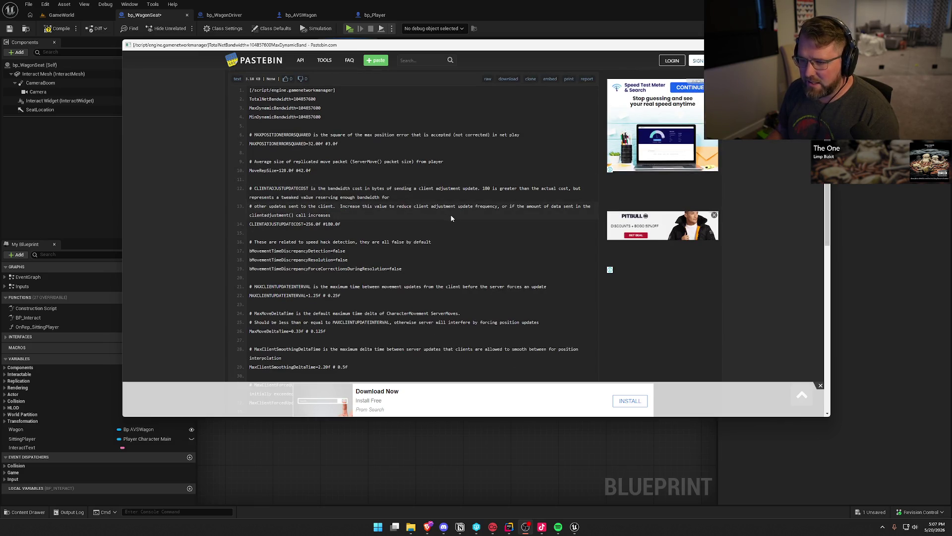
scroll(452, 218, down, 2)
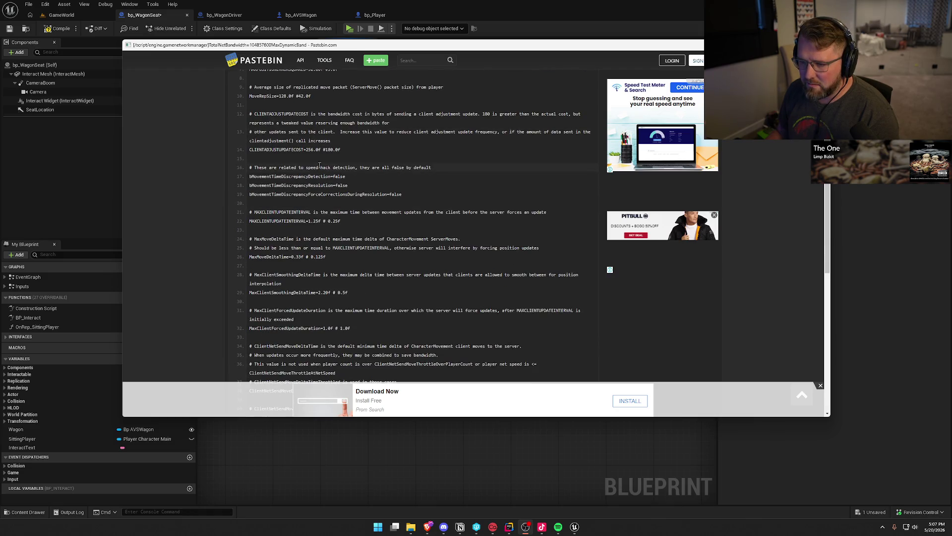
scroll(428, 225, down, 3)
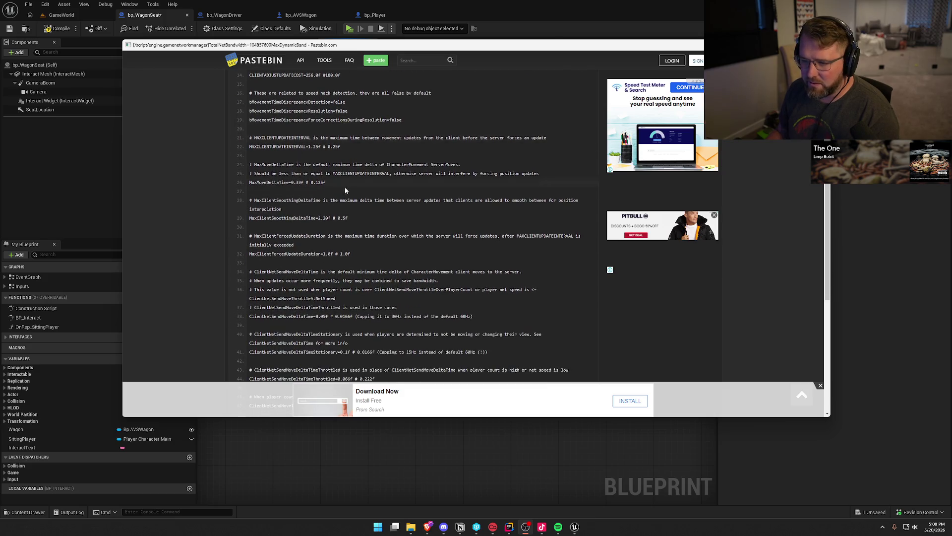
scroll(382, 254, down, 3)
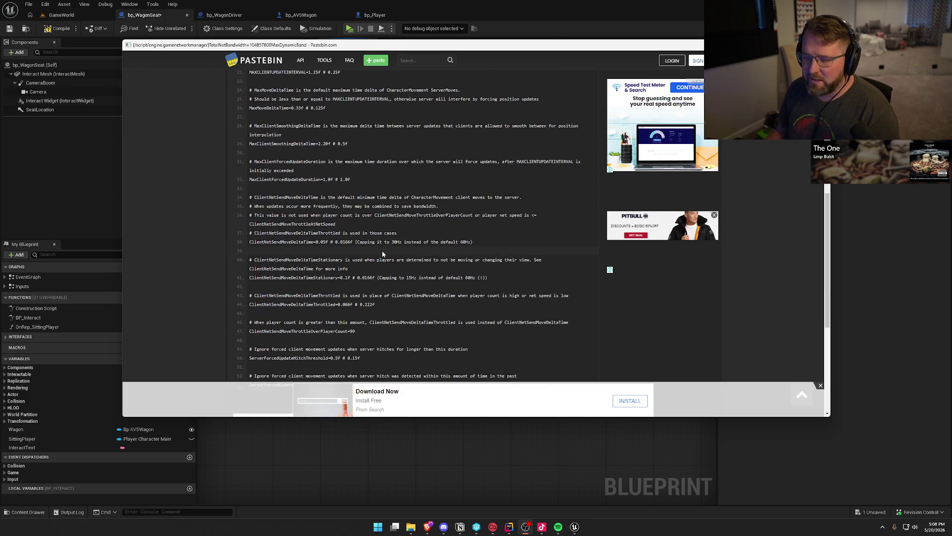
scroll(416, 251, down, 5)
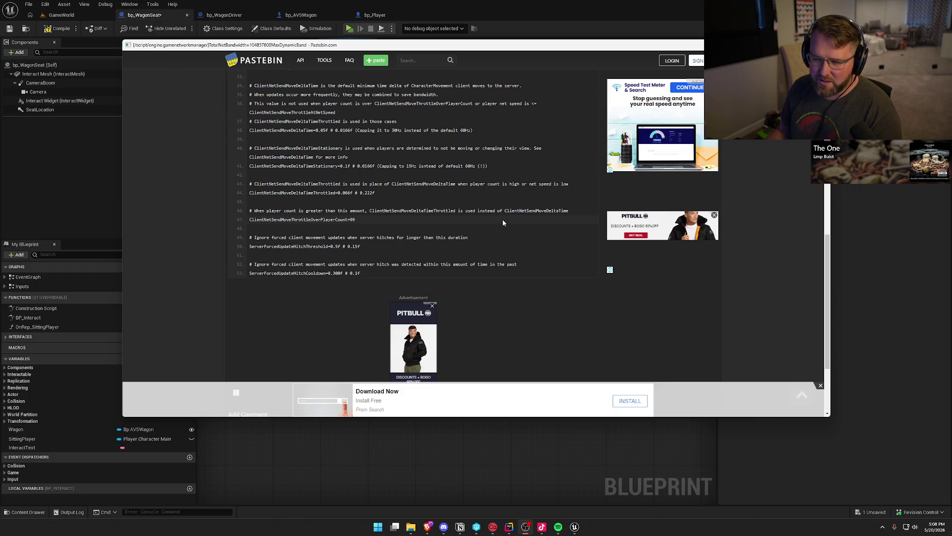
scroll(502, 222, up, 10)
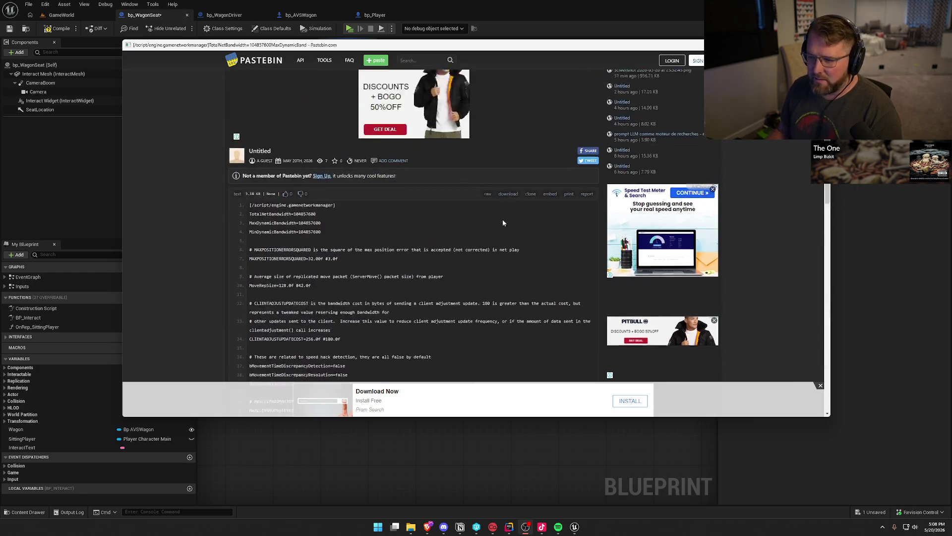
key(alt+Tab)
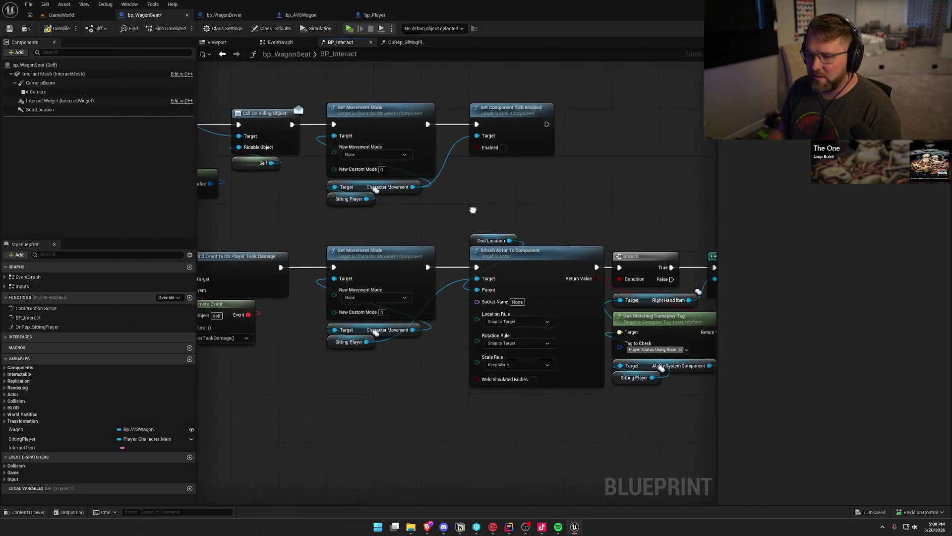
- Review the movement-mode and Attach Actor nodes across the BP_Interact graph
mouse_move(246, 103)
mouse_down()
mouse_move(462, 433)
mouse_move(500, 453)
mouse_up()
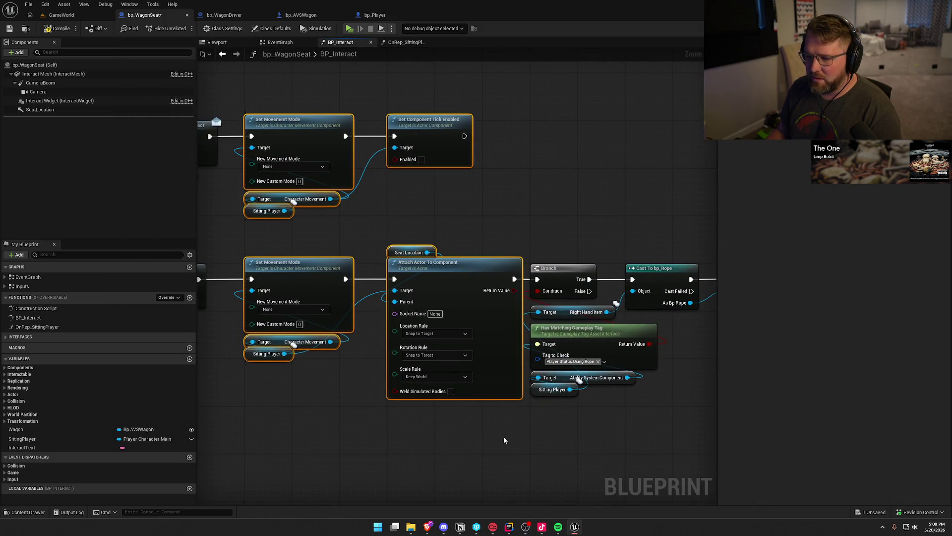
click(351, 342)
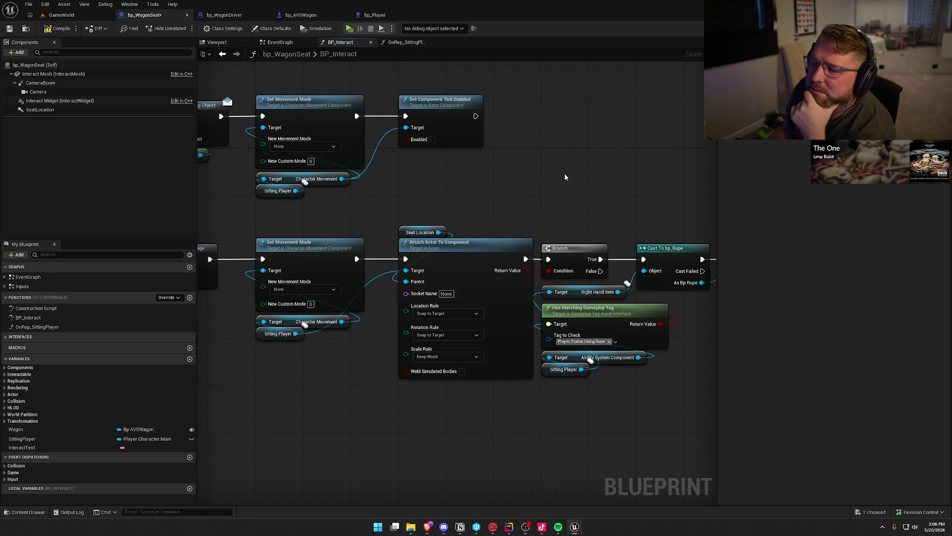
drag(566, 176, 580, 198)
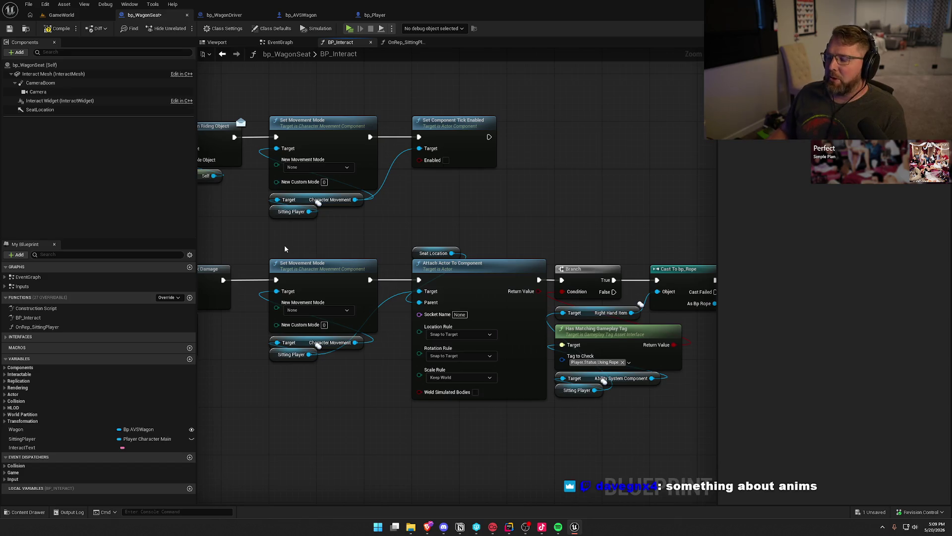
drag(285, 248, 359, 255)
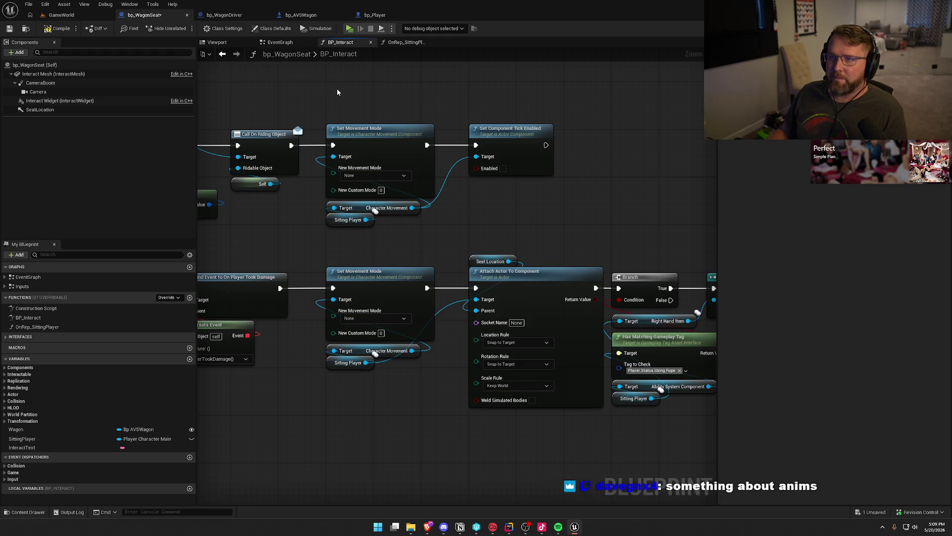
- Compile and save bp_WagonSeat, then switch to the GameWorld level
click(57, 28)
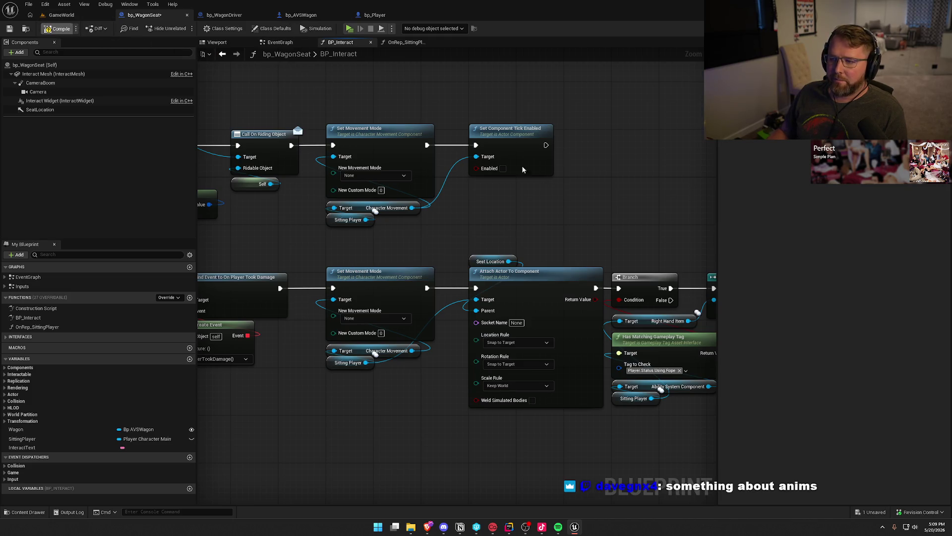
drag(575, 210, 464, 100)
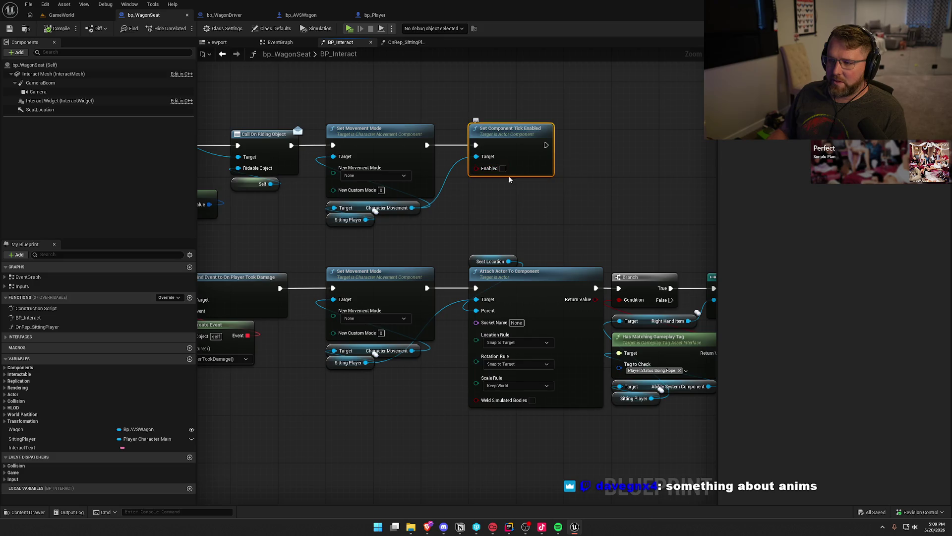
click(62, 15)
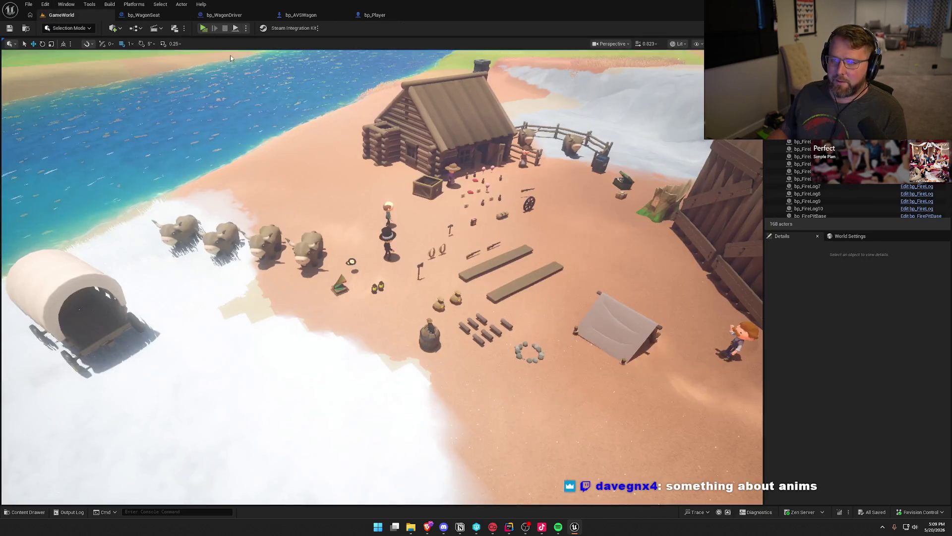
- Launch a play-in-editor test and shrink the server preview, moving it to the right
key(alt+p)
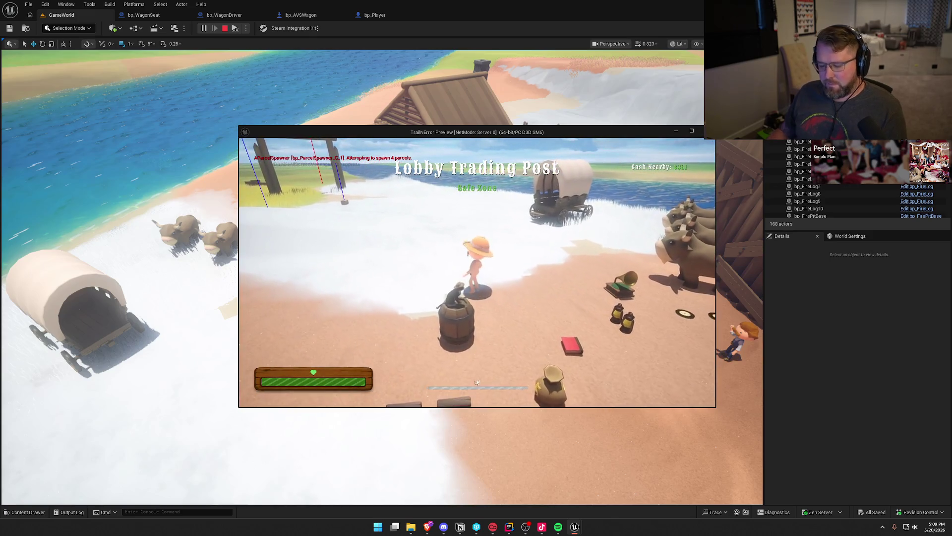
key(super)
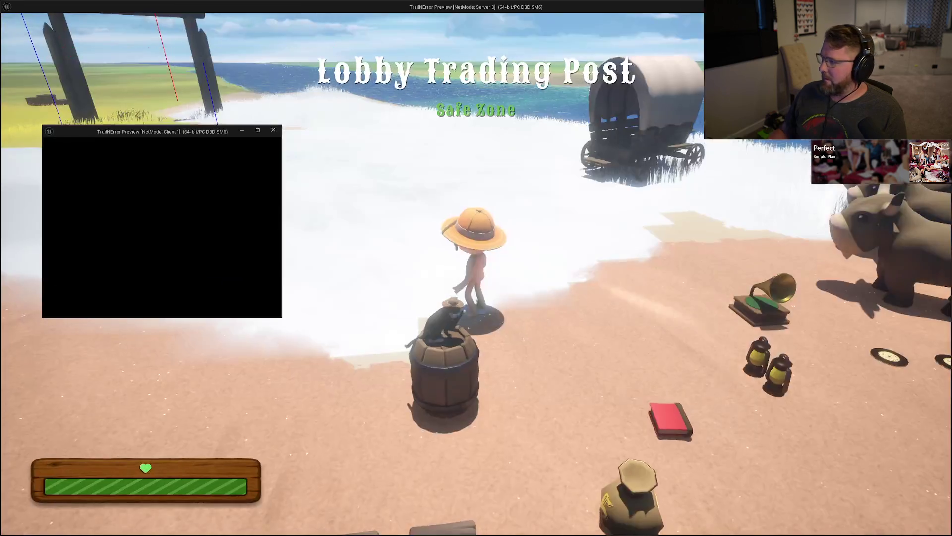
key(super+Down)
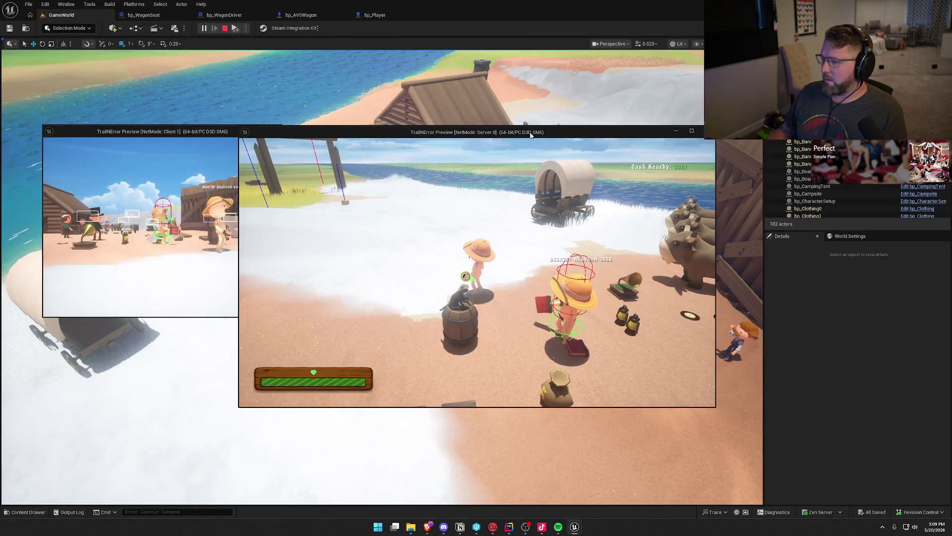
key(super)
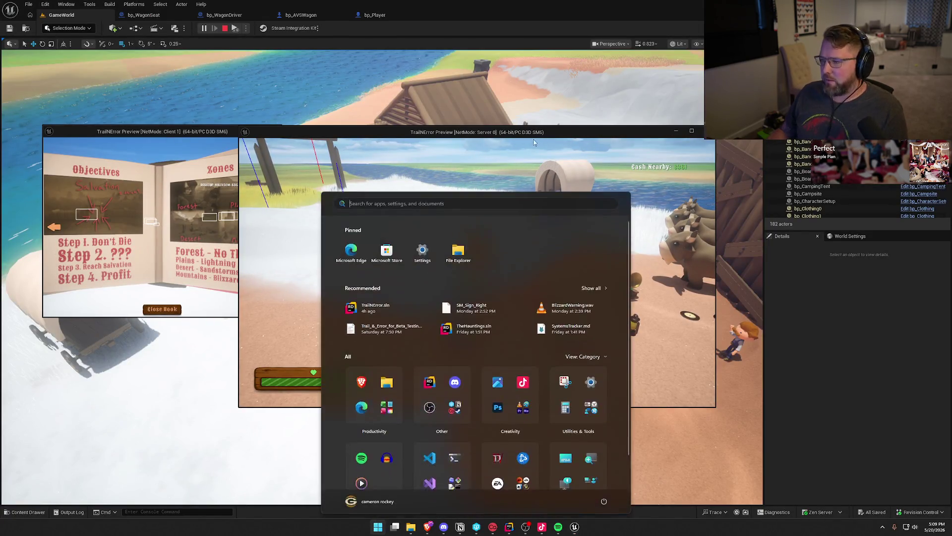
drag(659, 130, 877, 112)
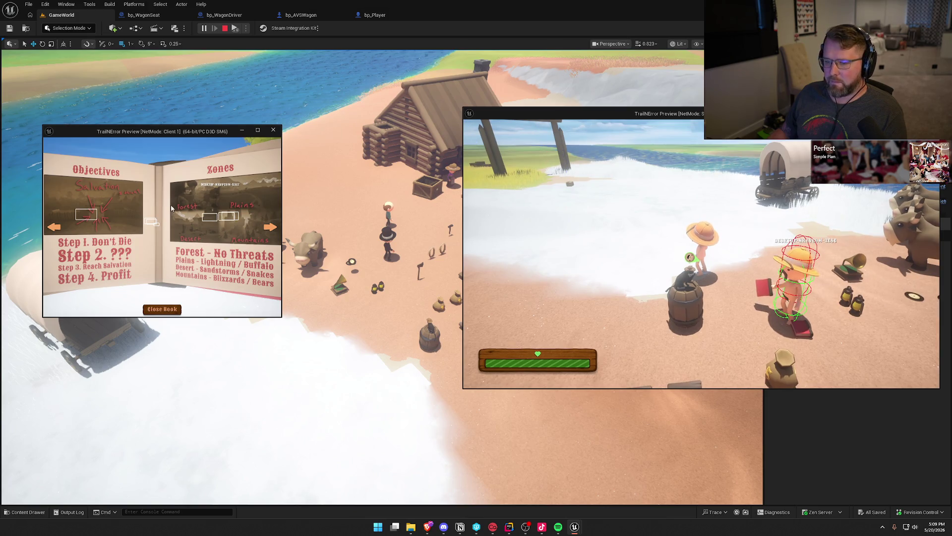
- Close the client's objectives book, enlarge Client 1, and walk its player into the wagon seat
click(175, 306)
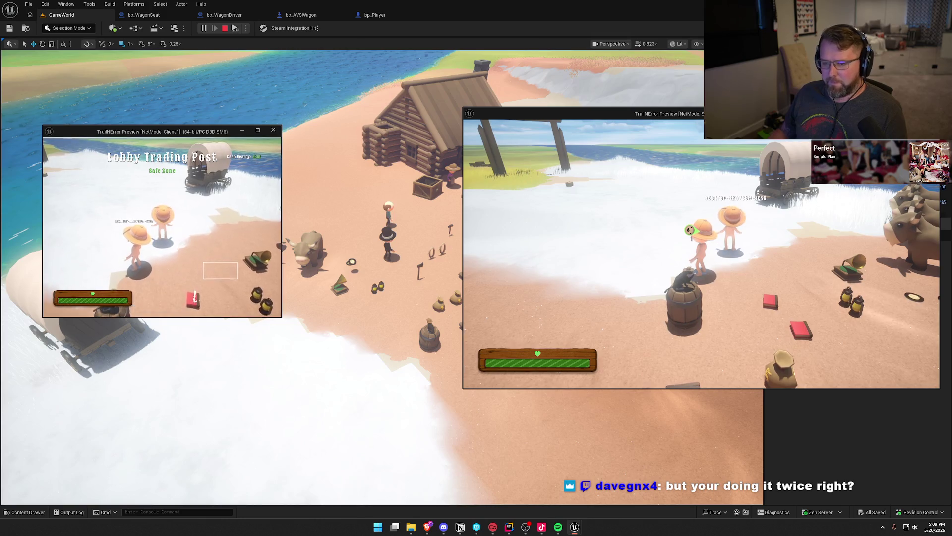
key(super)
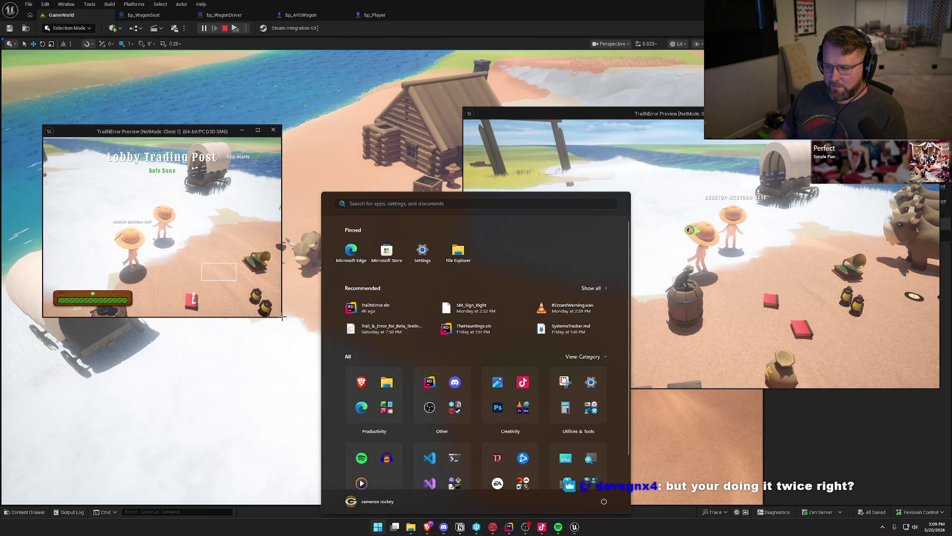
drag(281, 318, 456, 410)
key(w)
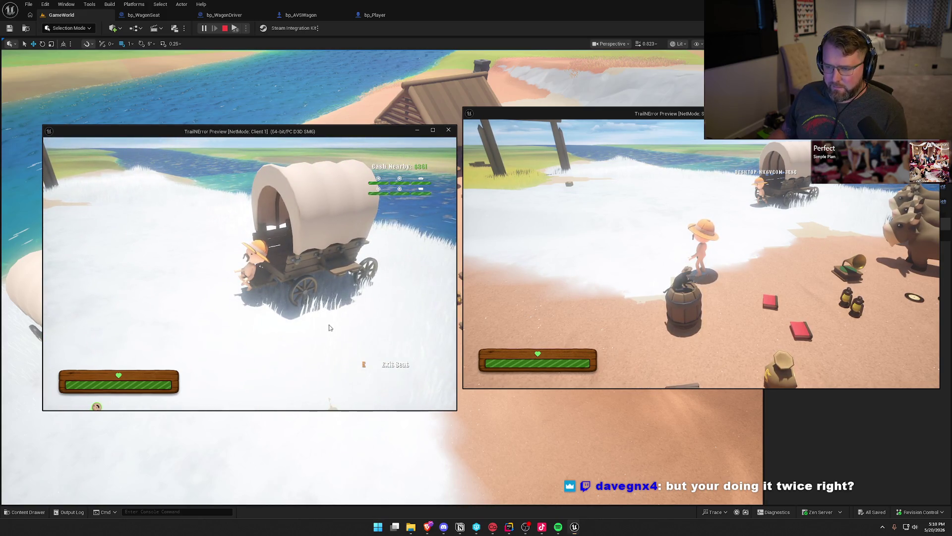
- As the server player, mount an ox and hitch the oxen to the wagon
key(super)
click(724, 249)
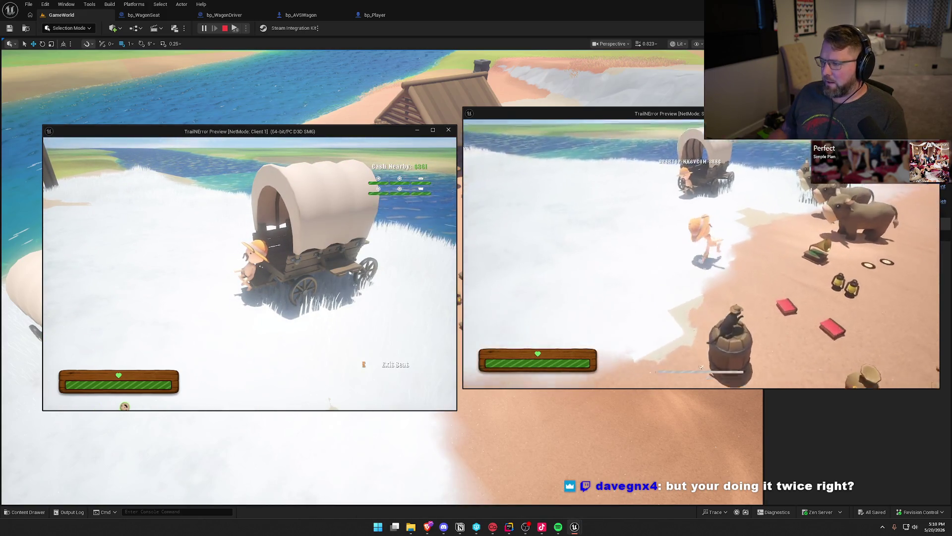
key(w)
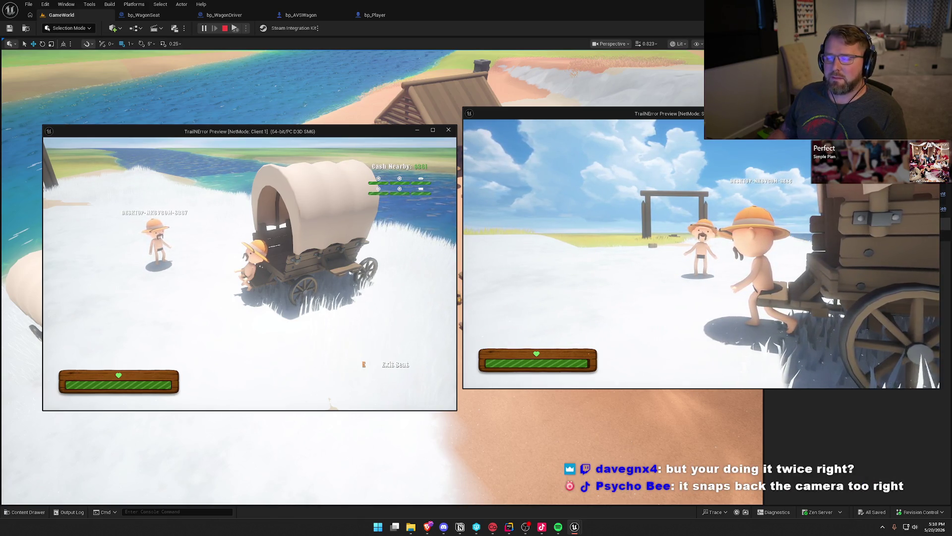
key(w)
key(e)
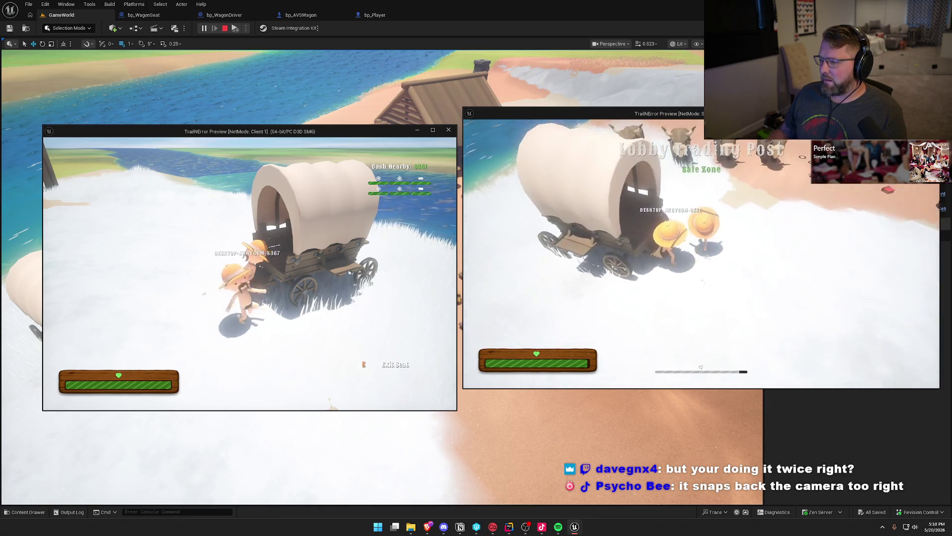
key(e)
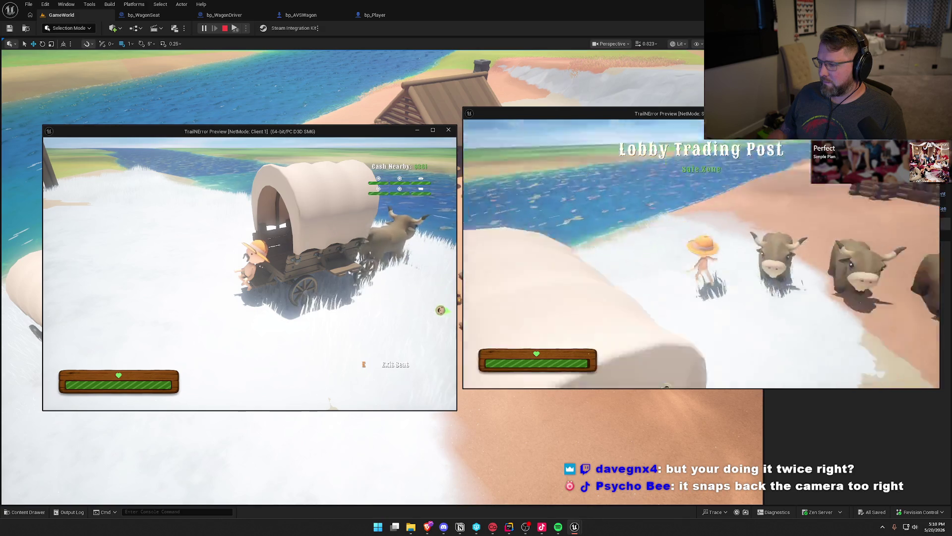
key(e)
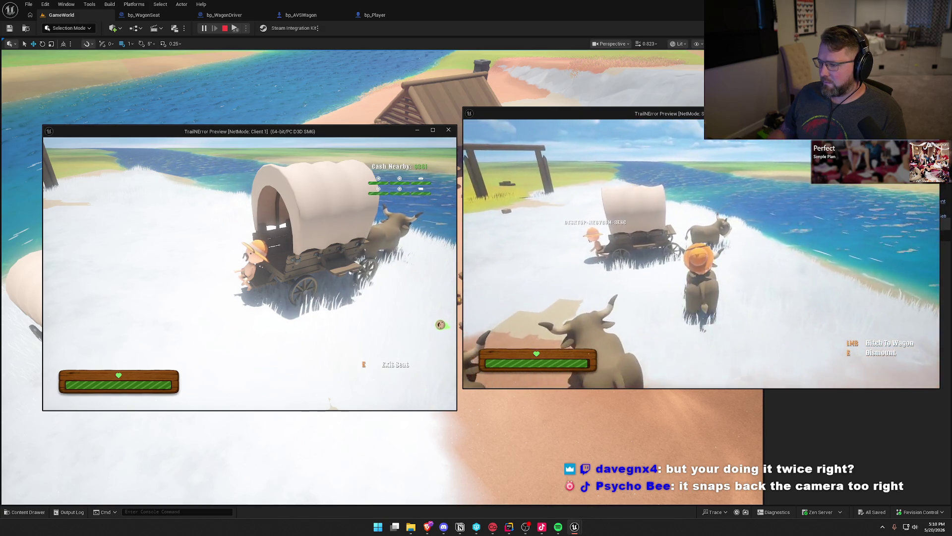
click(701, 253)
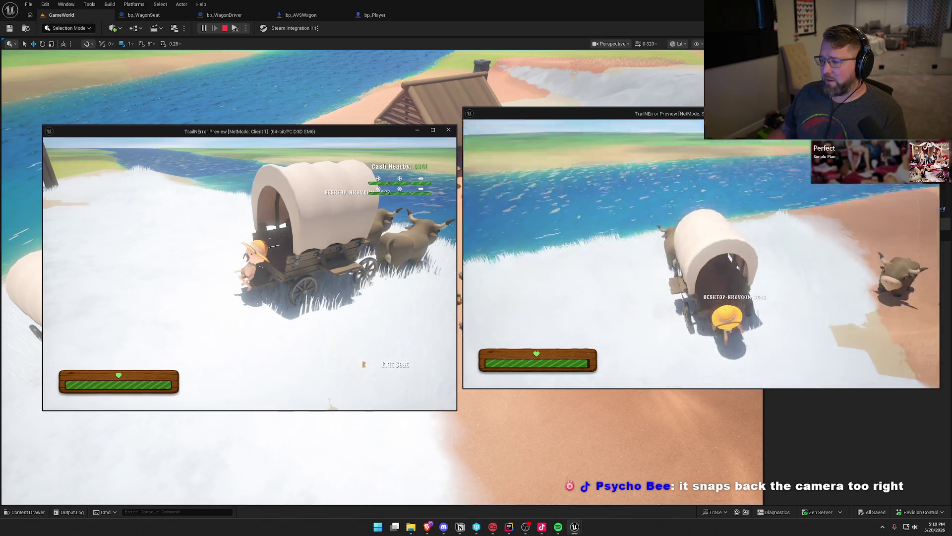
- Take the driver seat, drive the wagon with W/A/S/D, then stop the play test
key(e)
key(w)
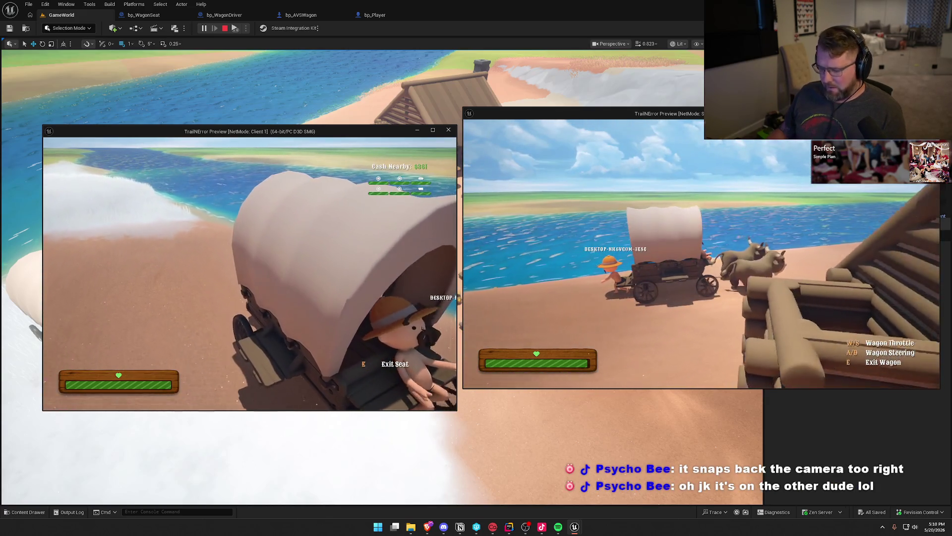
key(super)
key(super)
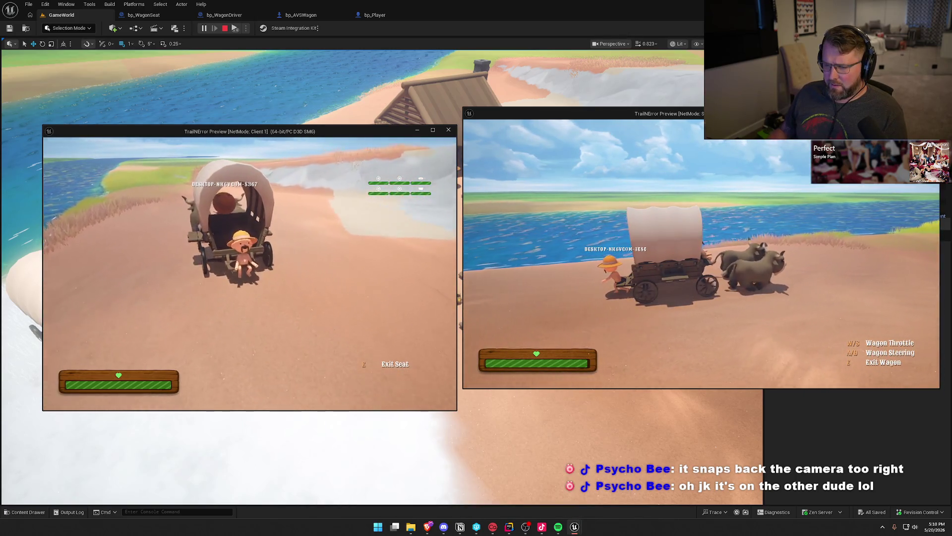
key(super)
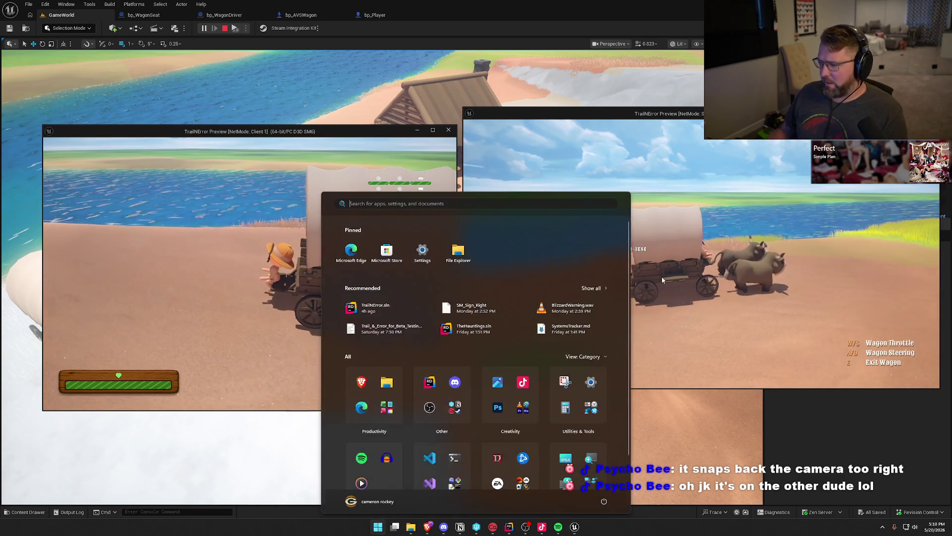
key(super)
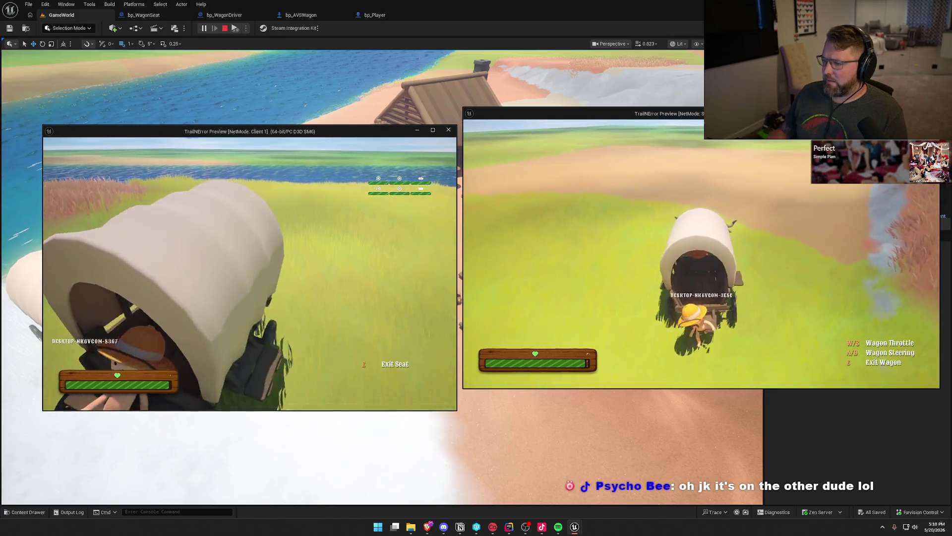
key(super)
key(super)
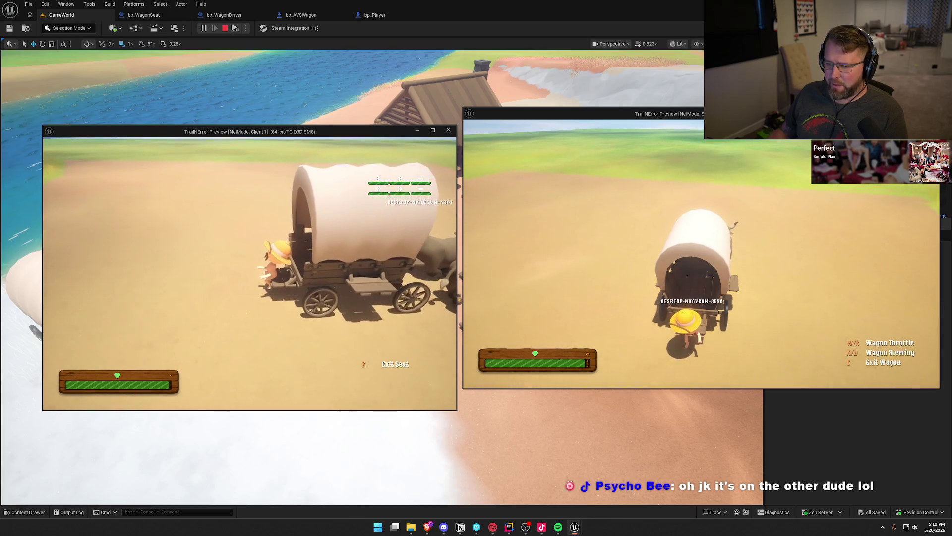
key(super)
key(super)
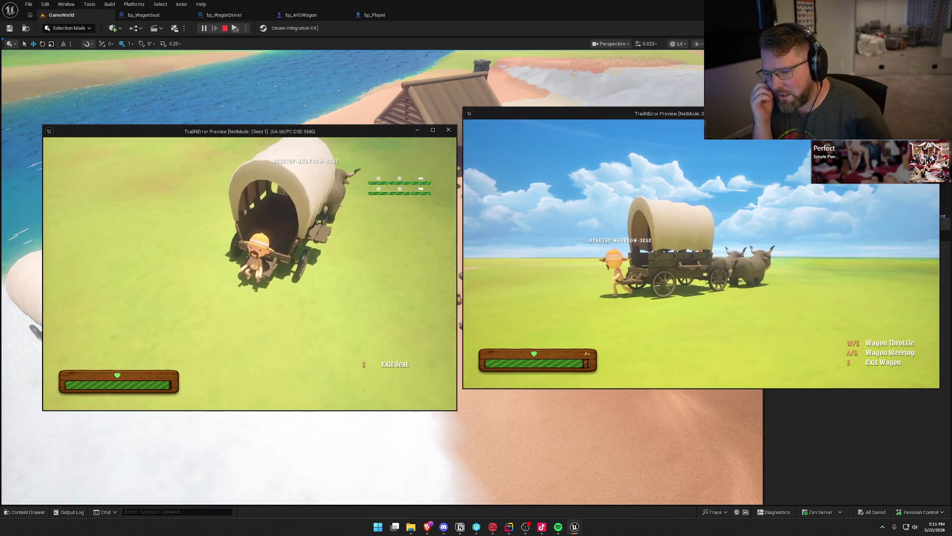
key(Escape)
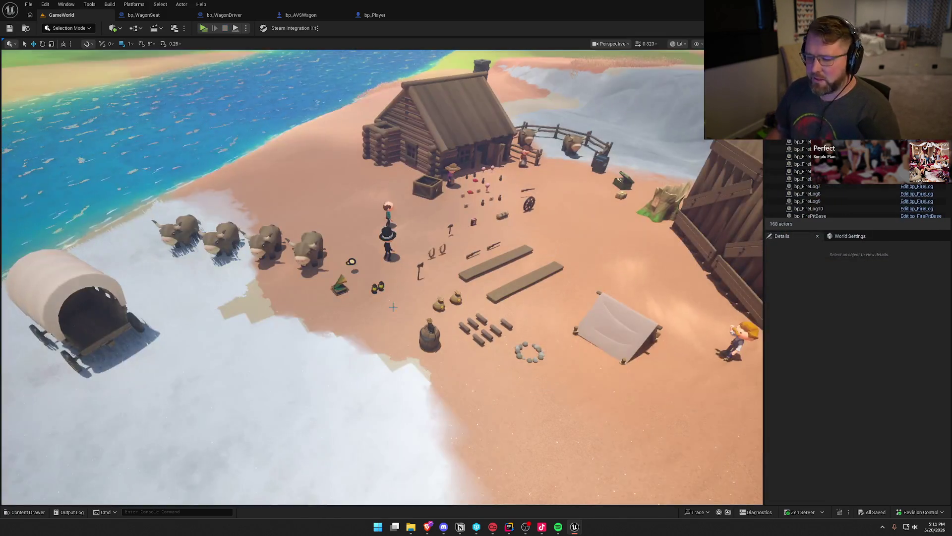
- Open the Output Log, dock it in the layout, then close it back to bp_Player
click(70, 511)
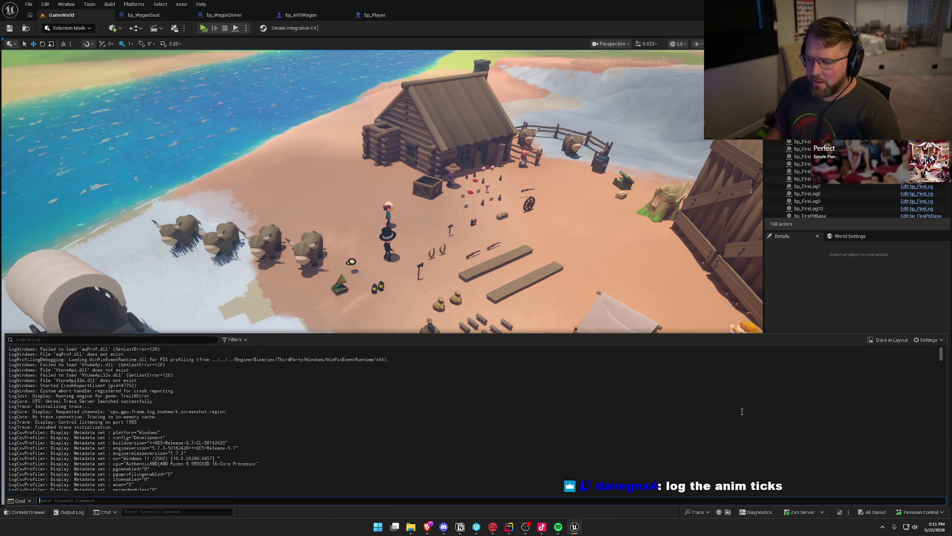
click(889, 340)
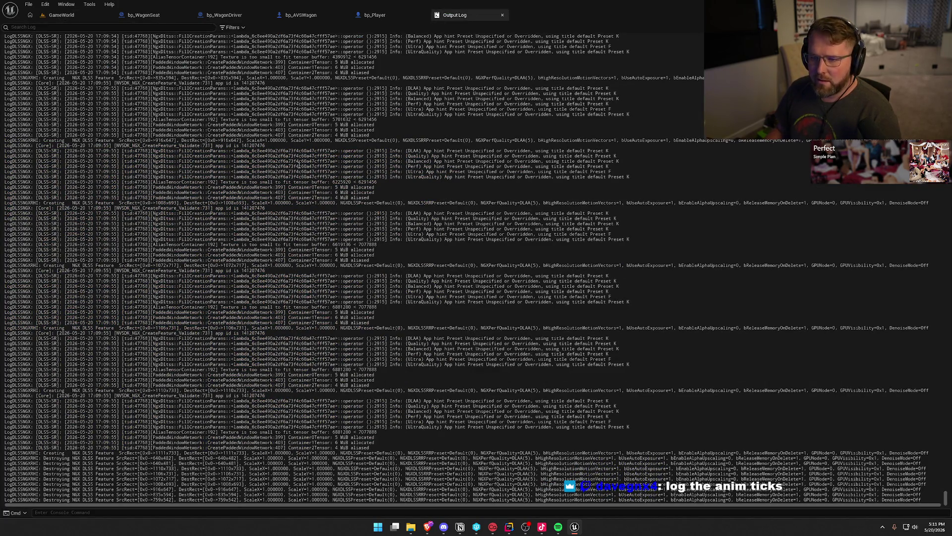
click(502, 15)
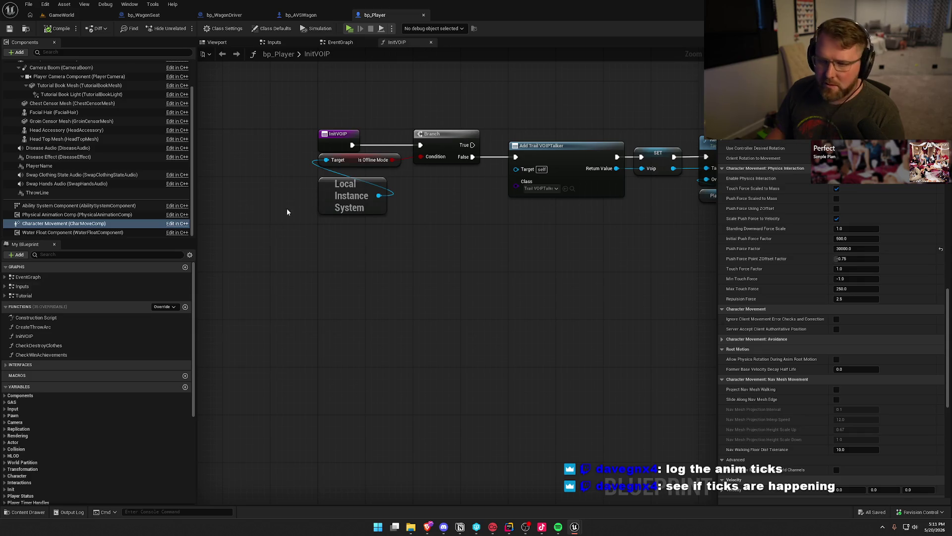
- Check the bp_WagonSeat graph, return to GameWorld, and start a new play session with Alt+P
click(170, 19)
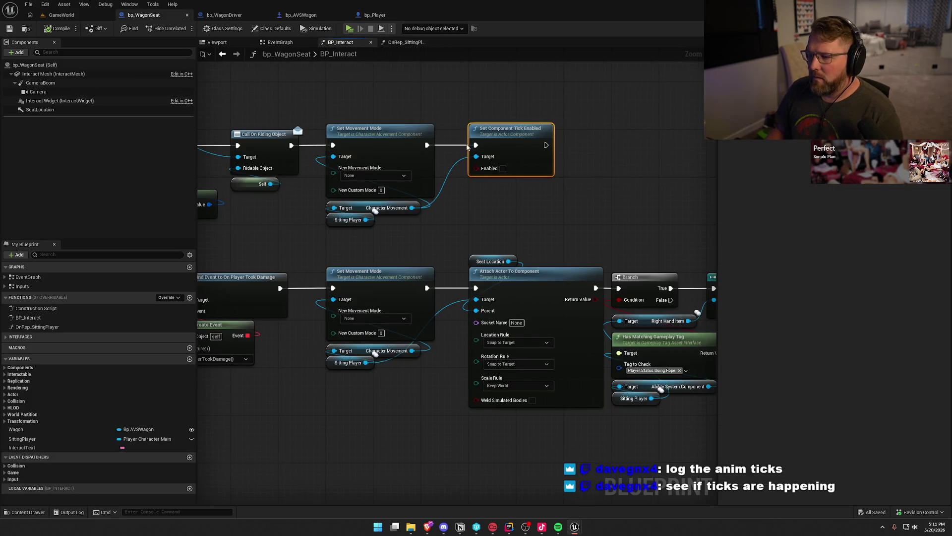
click(62, 15)
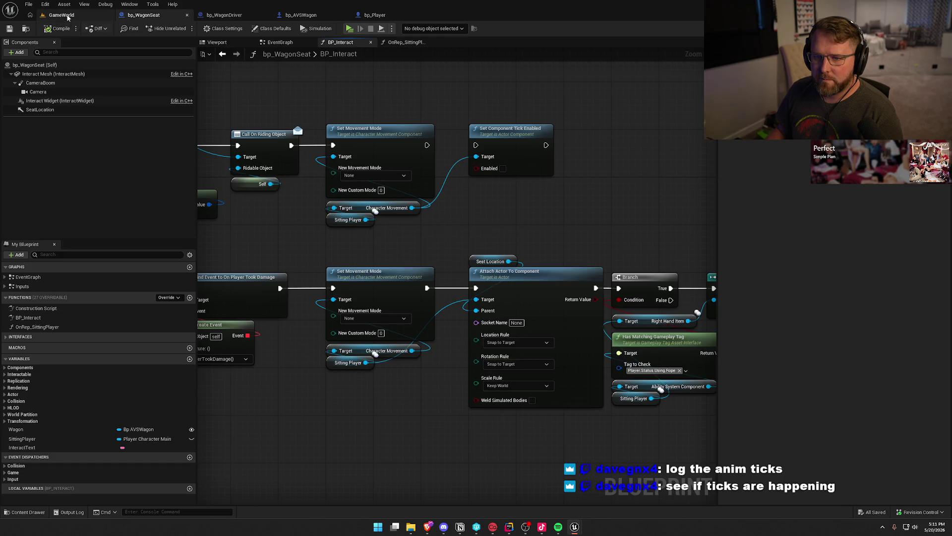
key(alt+p)
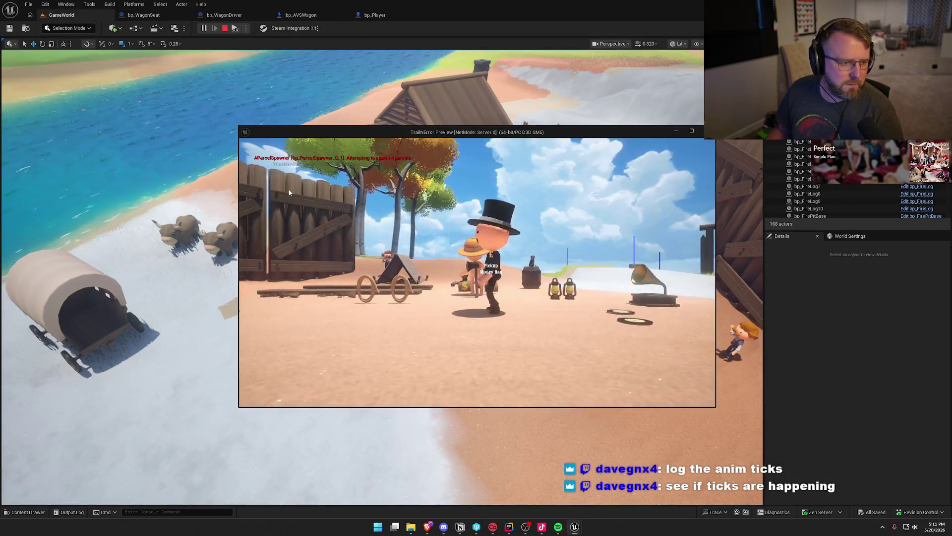
- Walk the server character briefly, then move the Server 0 preview window to the right
key(w)
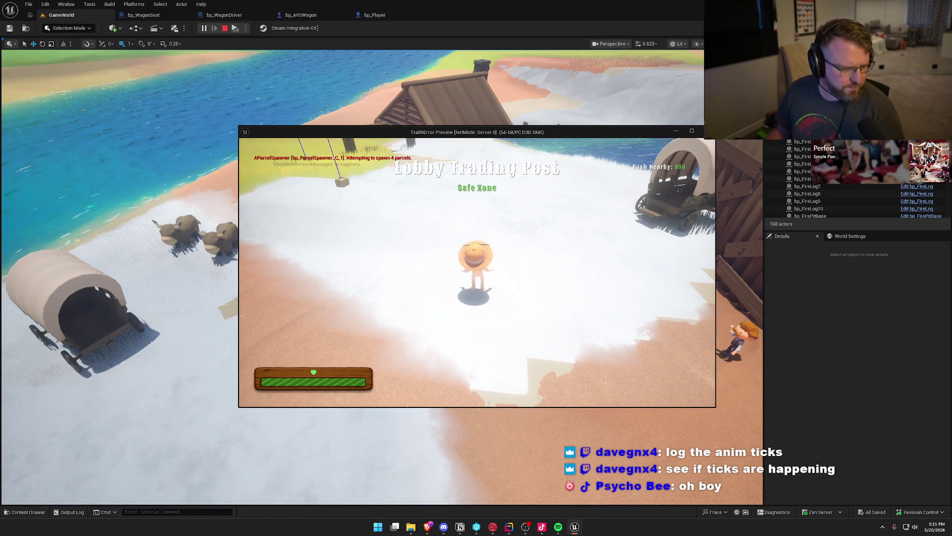
key(super)
key(Escape)
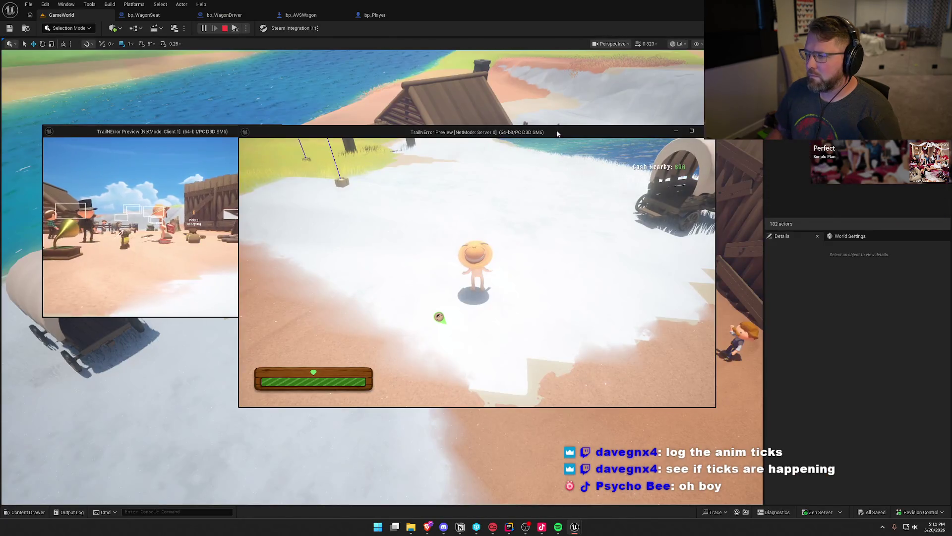
drag(347, 132, 576, 128)
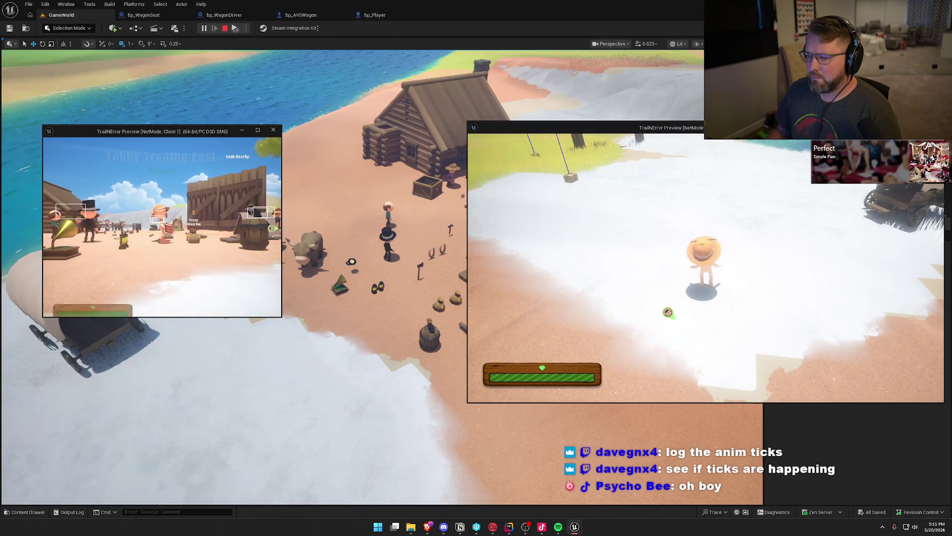
- Enlarge and reposition the Client 1 preview, then bring both previews to the front
key(super)
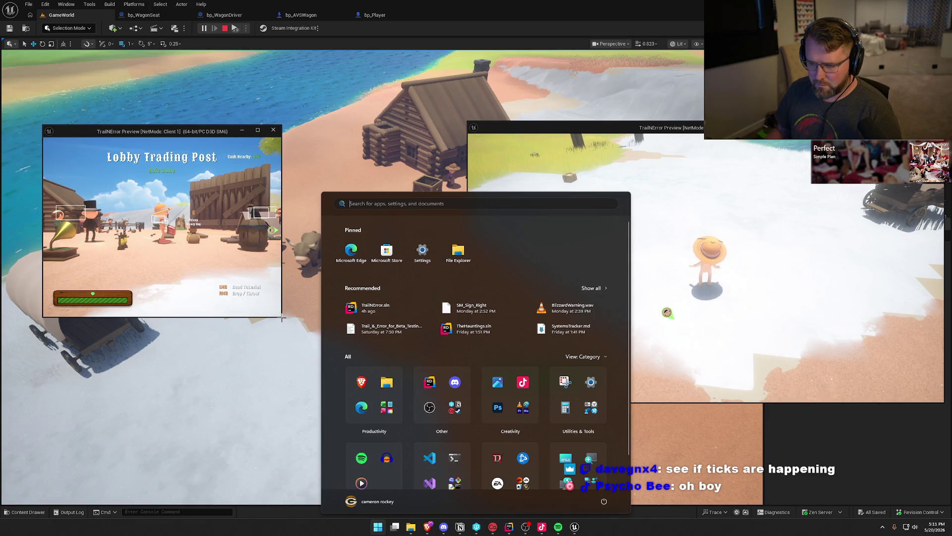
mouse_move(281, 317)
mouse_down()
mouse_move(451, 433)
mouse_move(473, 430)
mouse_up()
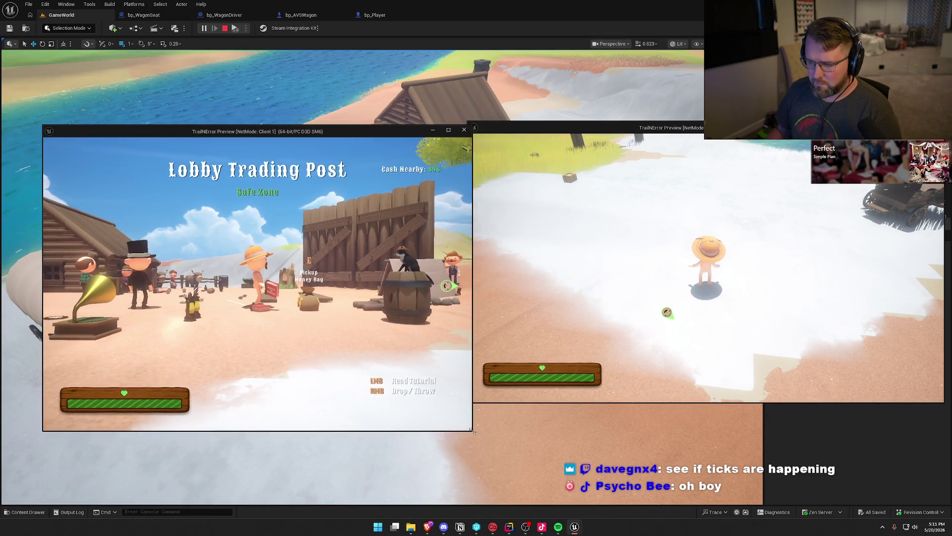
drag(297, 131, 280, 113)
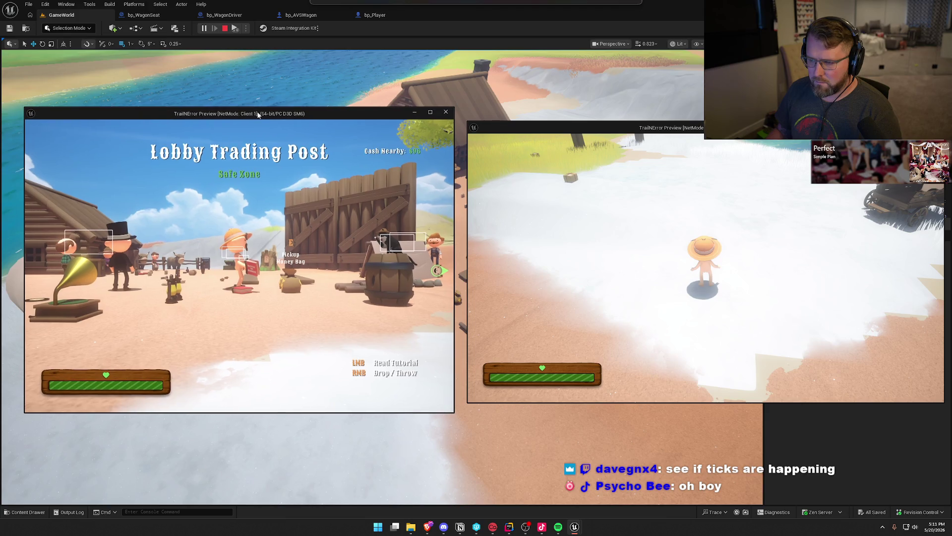
key(alt+Tab)
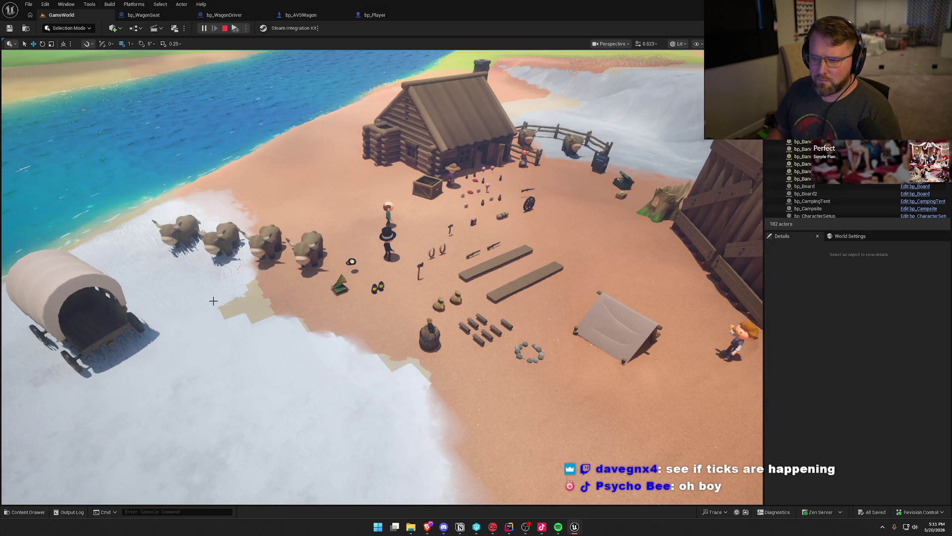
key(alt+Tab)
key(alt+Tab)
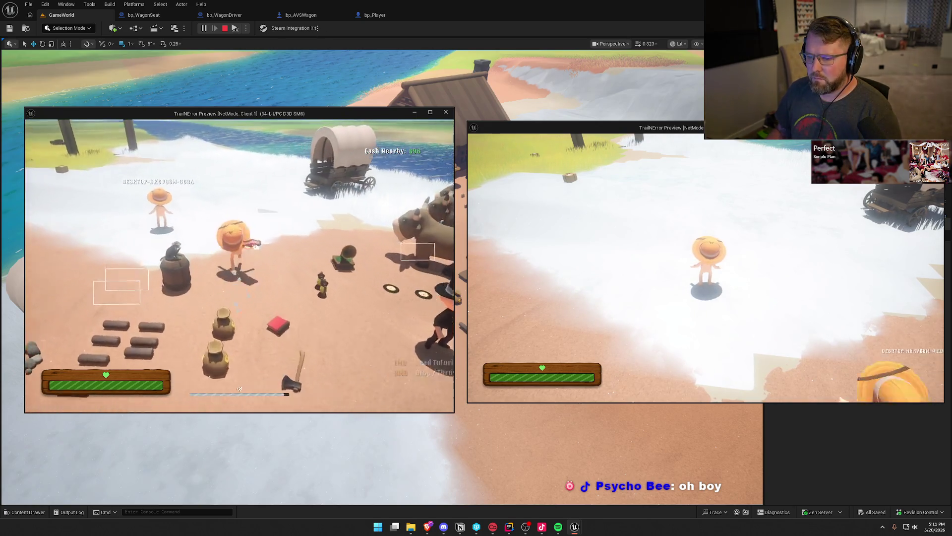
- Seat the Client 1 player in the wagon and run p.NetShowCorrections 1 in its console
key(w)
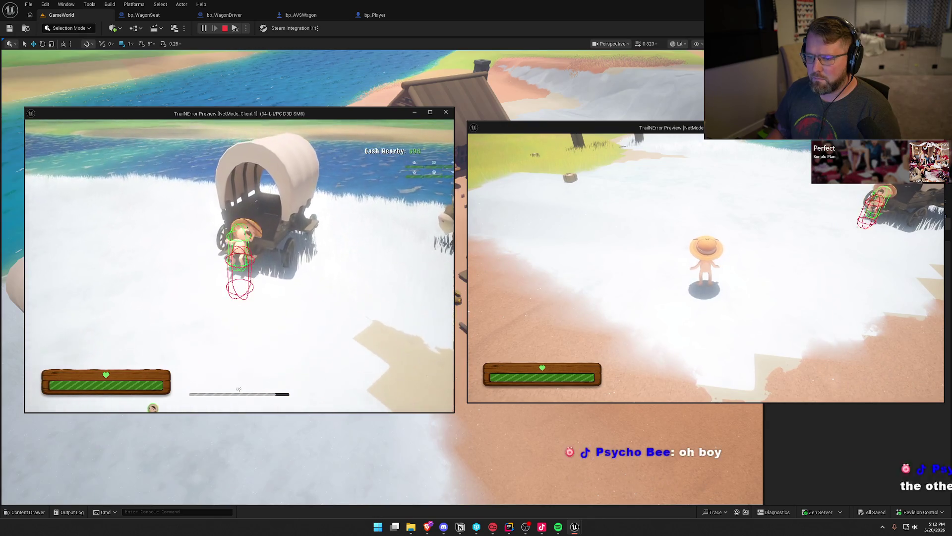
key(e)
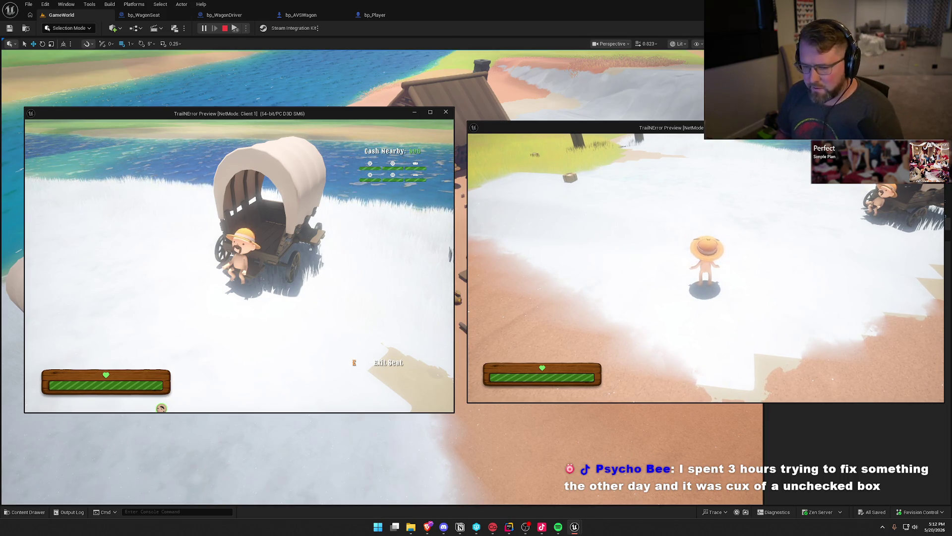
key(grave)
key(Up)
key(Return)
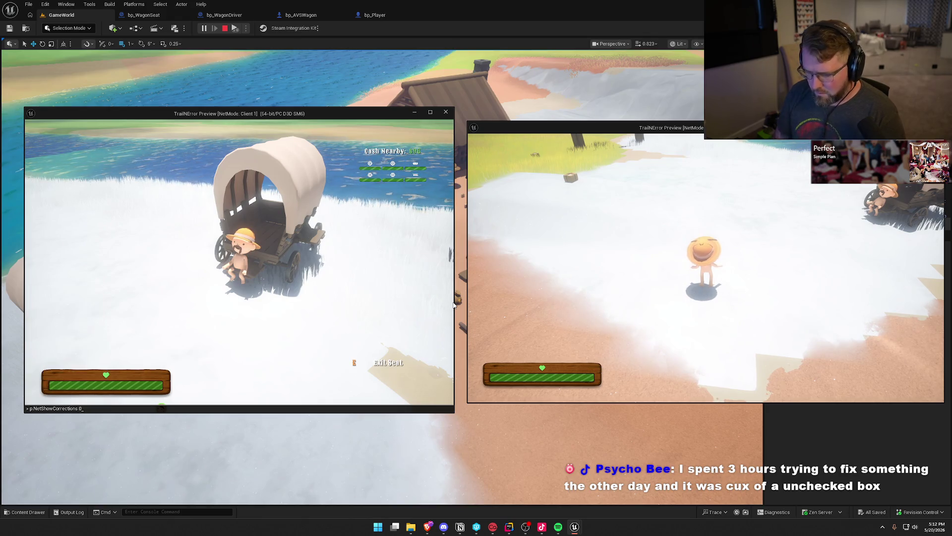
- Walk the second player to the oxen and mount one beside the wagon
key(super)
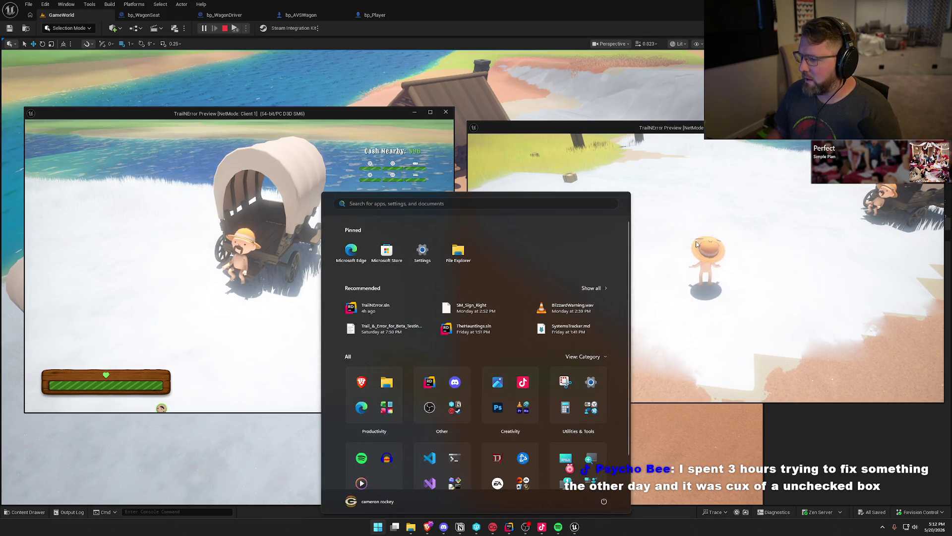
key(Escape)
key(w)
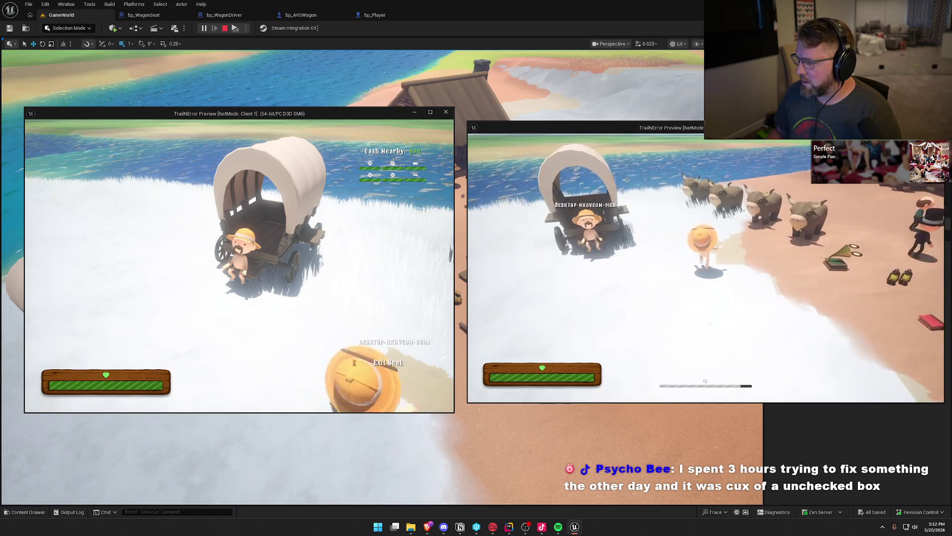
key(e)
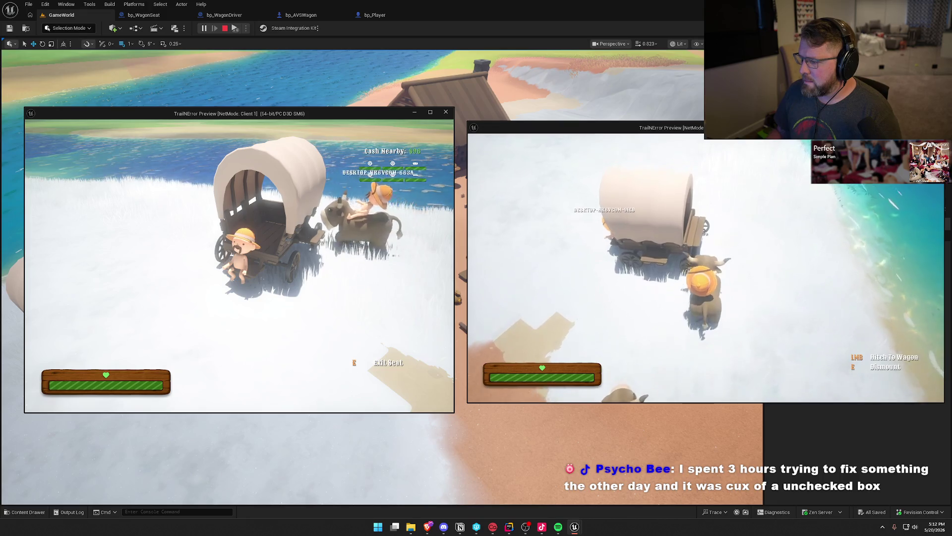
key(e)
key(e)
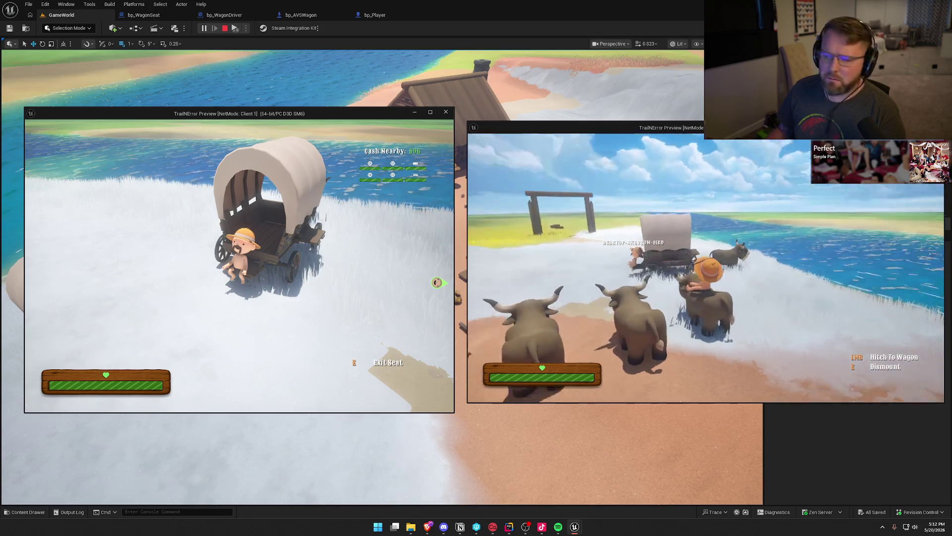
- Ride the ox to the wagon's front and hitch it to the wagon
key(w)
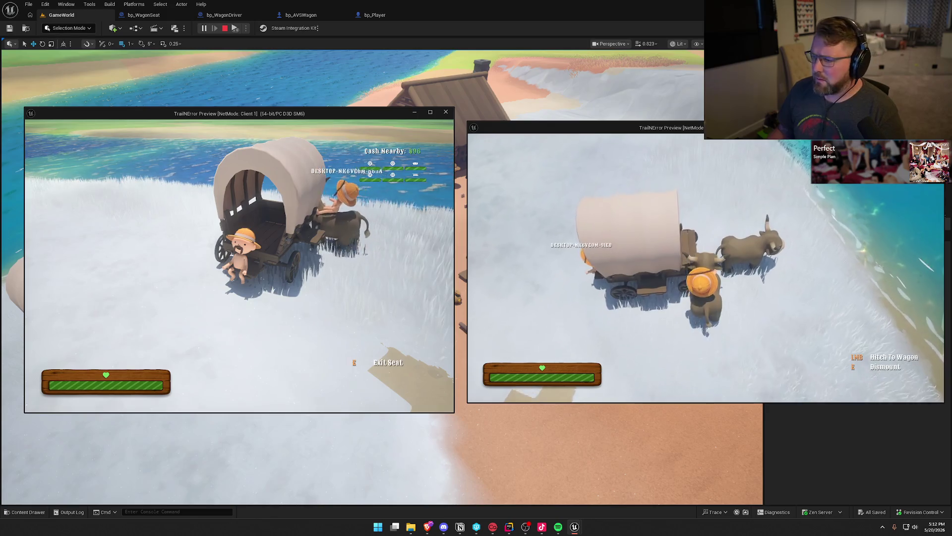
key(e)
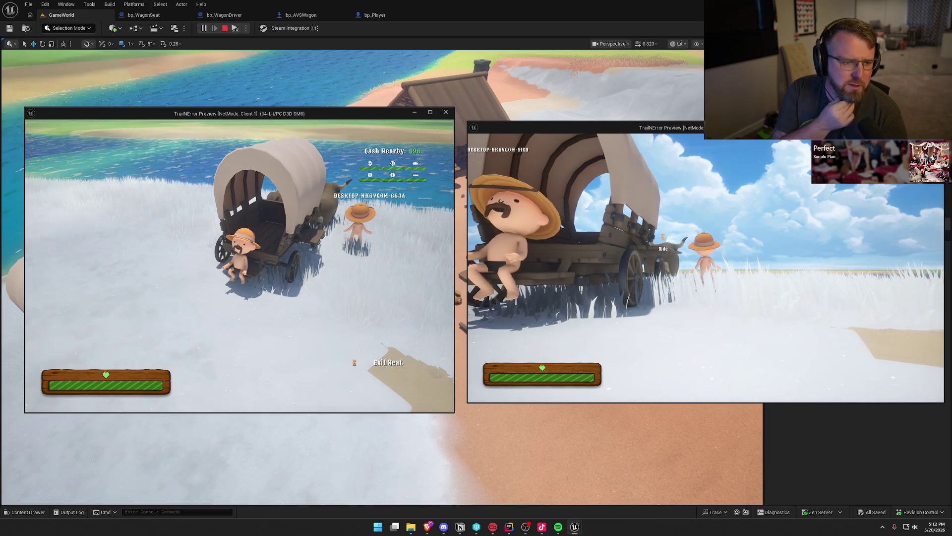
key(w)
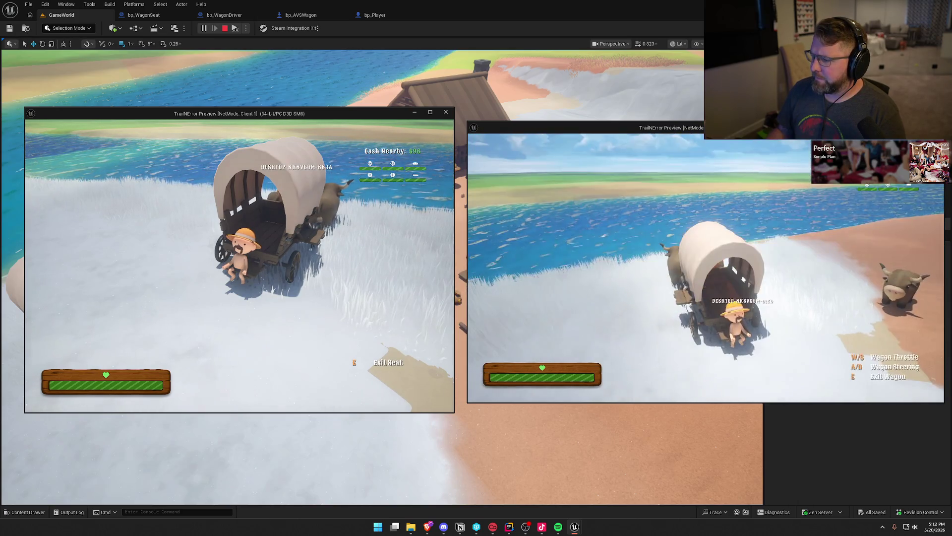
- Drive the wagon across the sand and onto the grass, steering left and right, then stop the session
key(d)
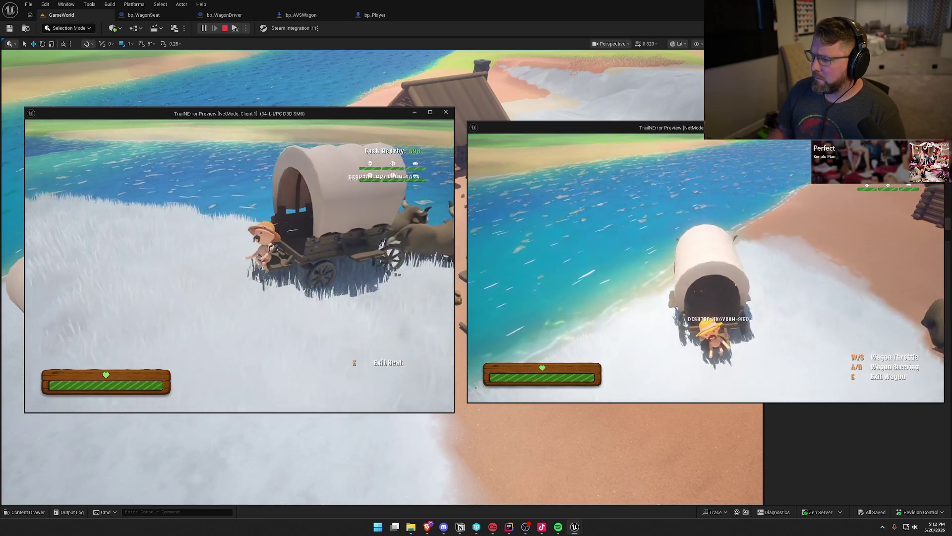
key(w)
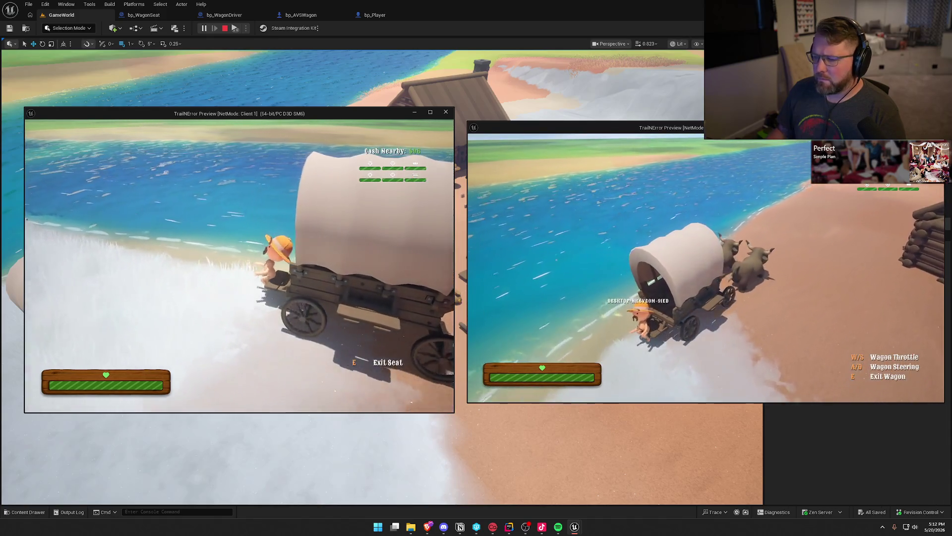
key(w)
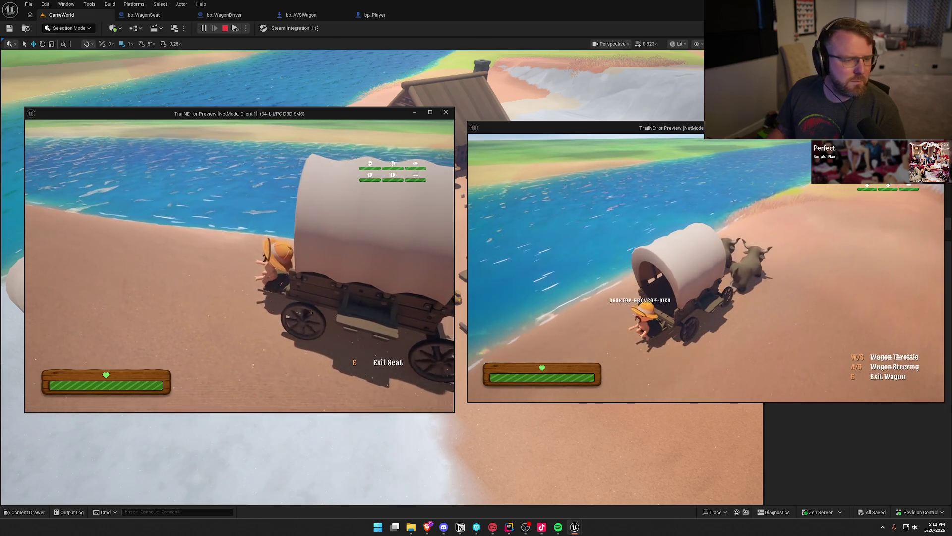
key(a)
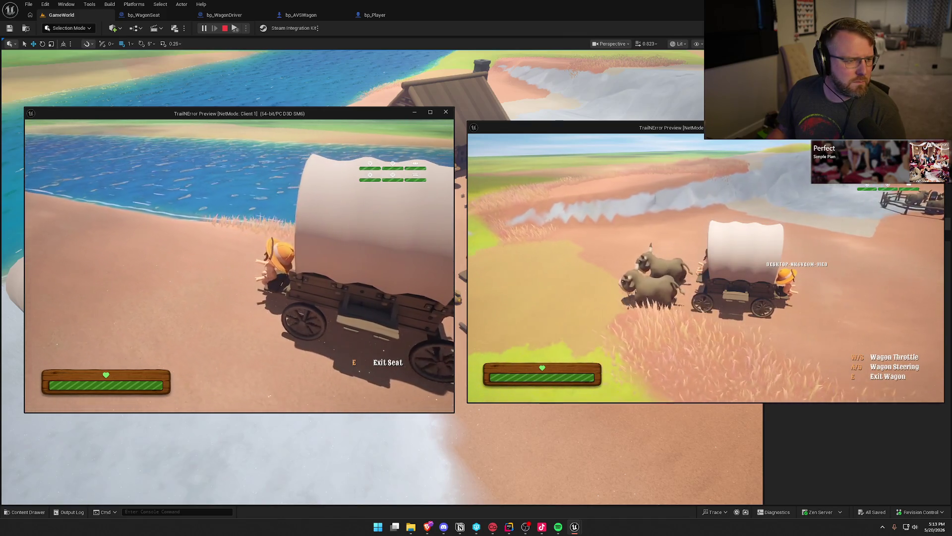
key(d)
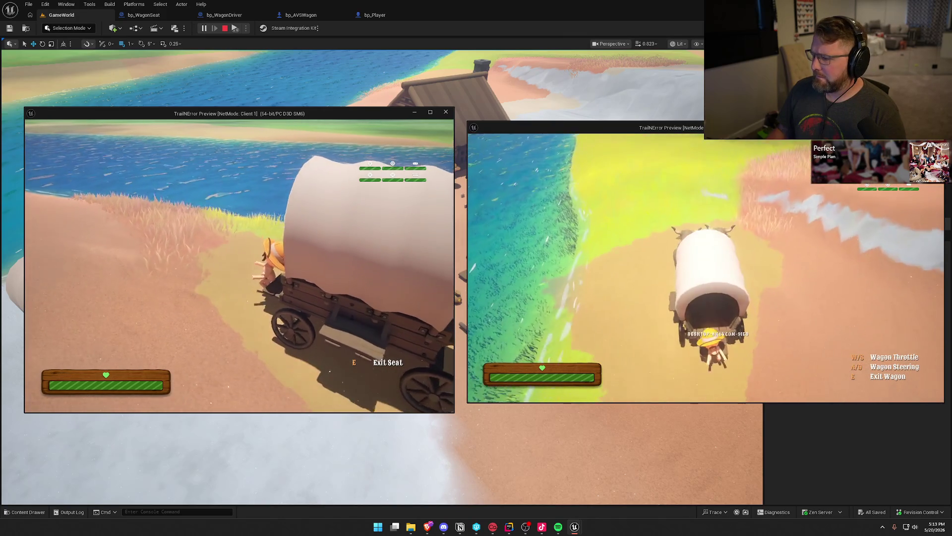
key(d)
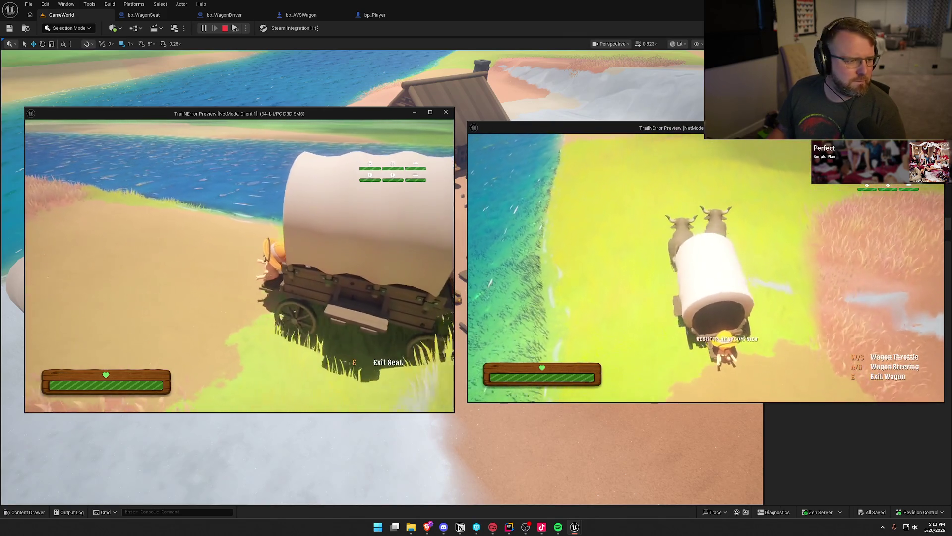
key(a)
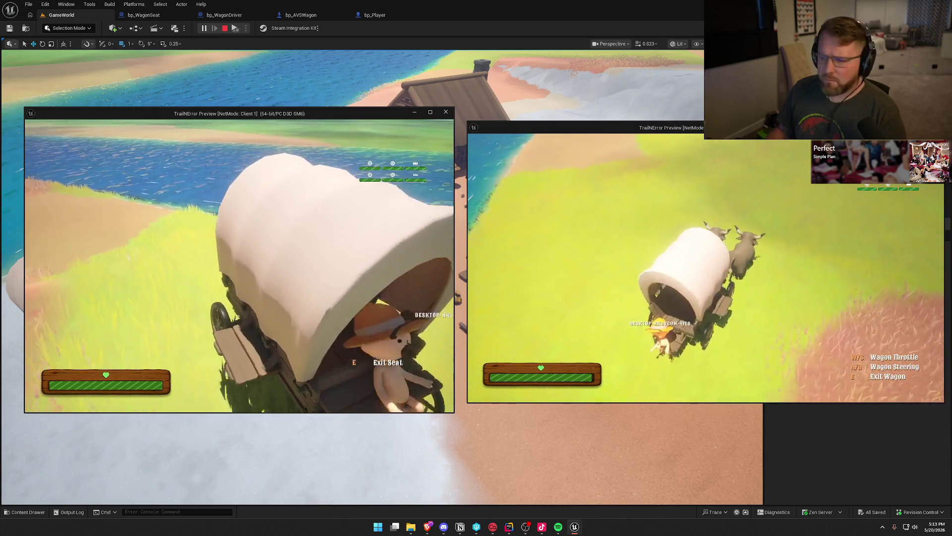
key(a)
key(d)
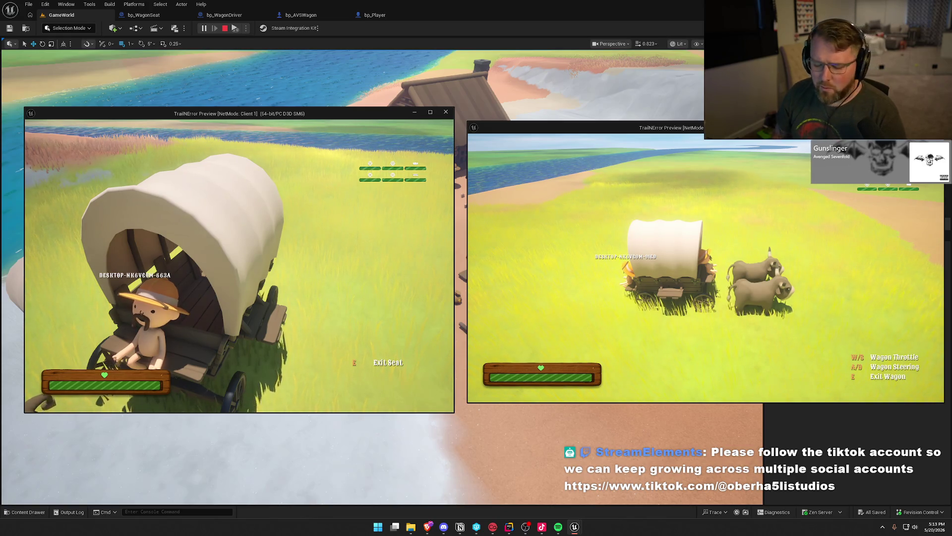
key(Escape)
- Review the bp_WagonSeat and bp_AVSWagon blueprints, visit GameWorld, then reopen bp_WagonSeat's graph
click(158, 16)
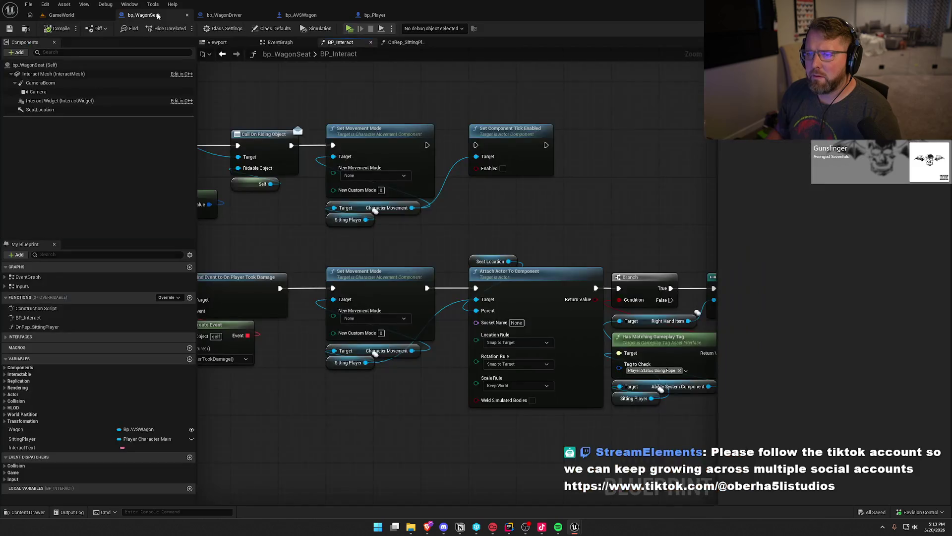
click(300, 15)
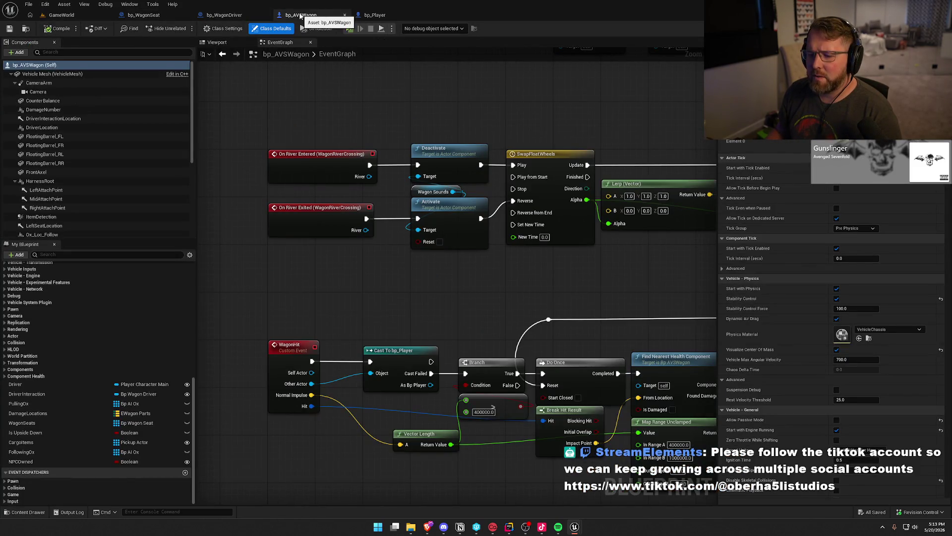
click(84, 15)
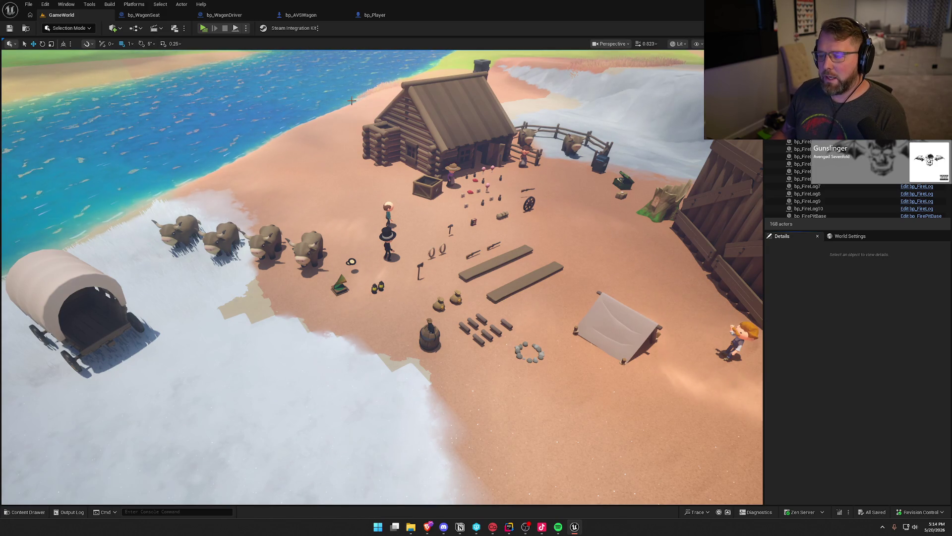
click(159, 16)
- Set the upper and lower Set Movement Mode nodes in BP_Interact to Flying and compile bp_WagonSeat
drag(480, 227, 559, 200)
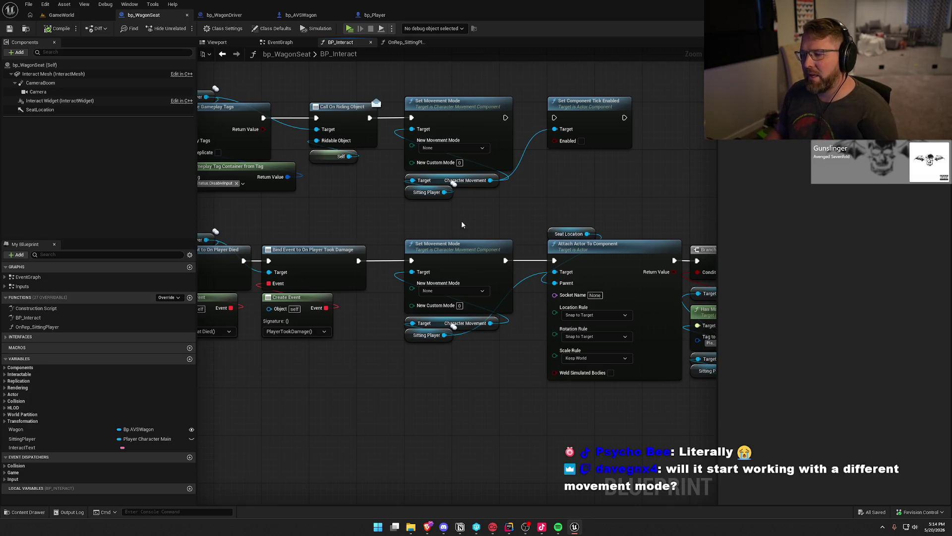
click(452, 291)
click(439, 323)
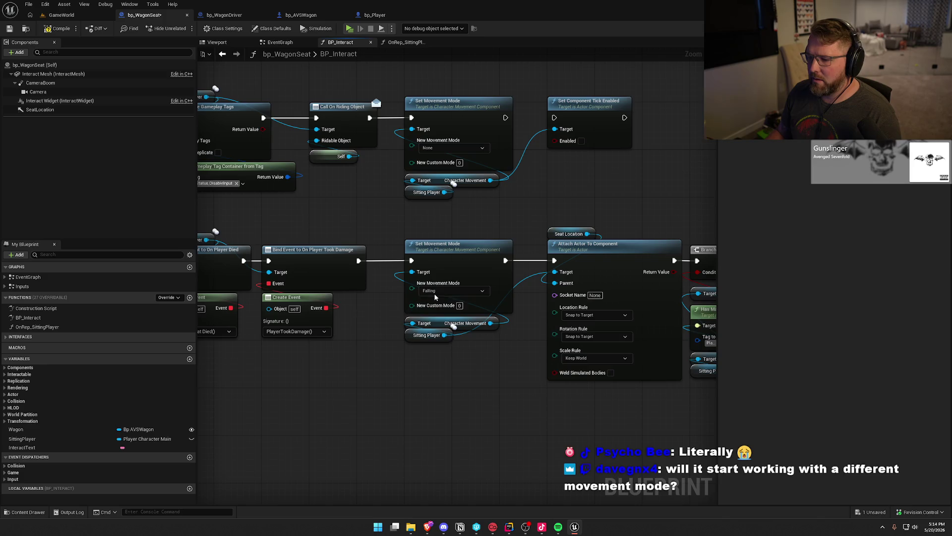
click(438, 337)
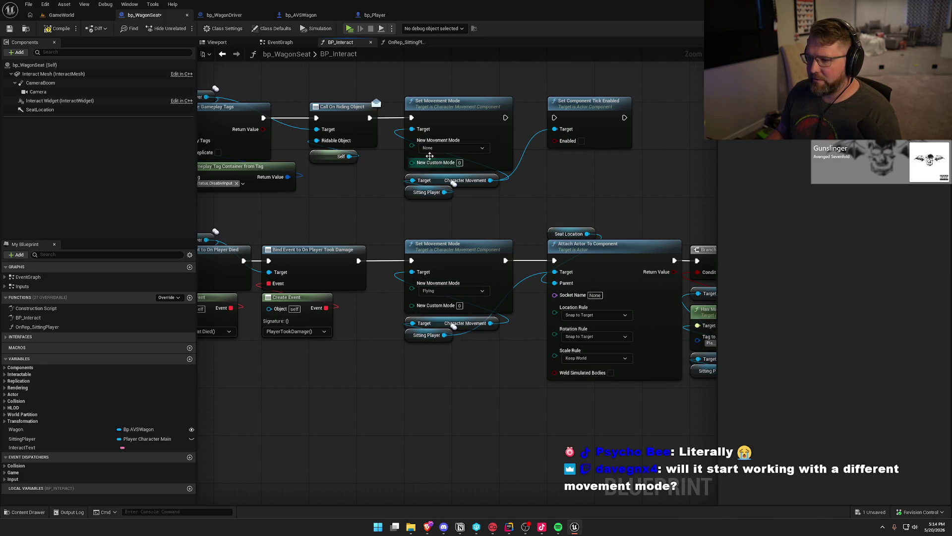
click(431, 148)
click(435, 195)
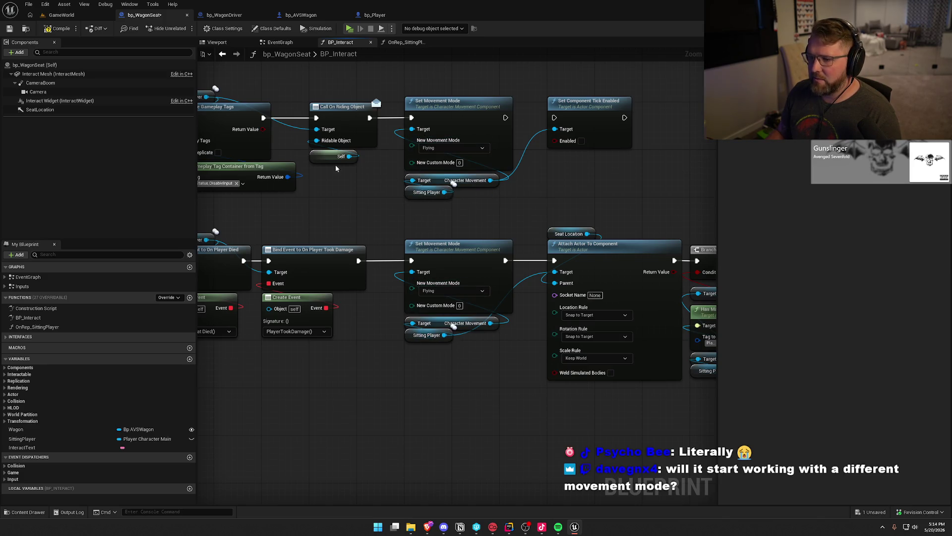
click(60, 29)
click(62, 15)
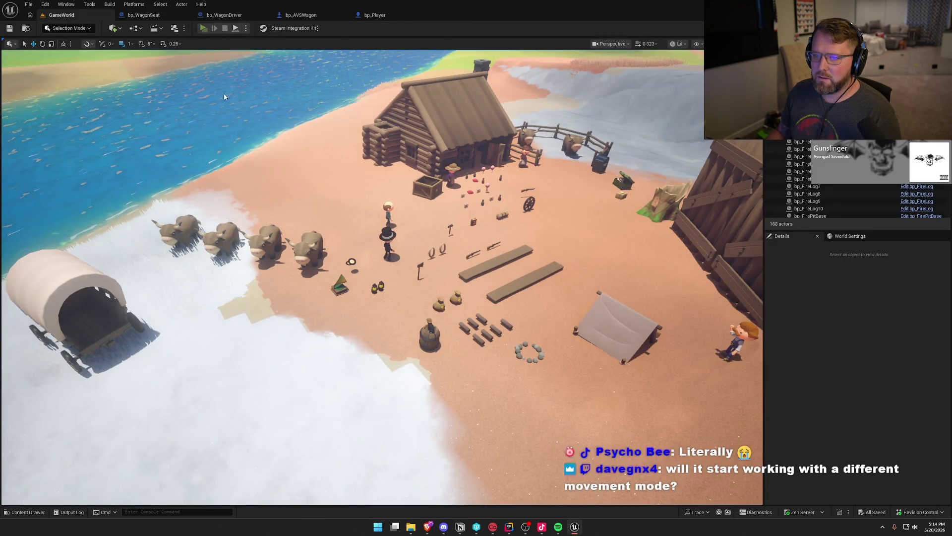
- Start a multiplayer play session and arrange the server and Client 1 preview windows
key(alt+p)
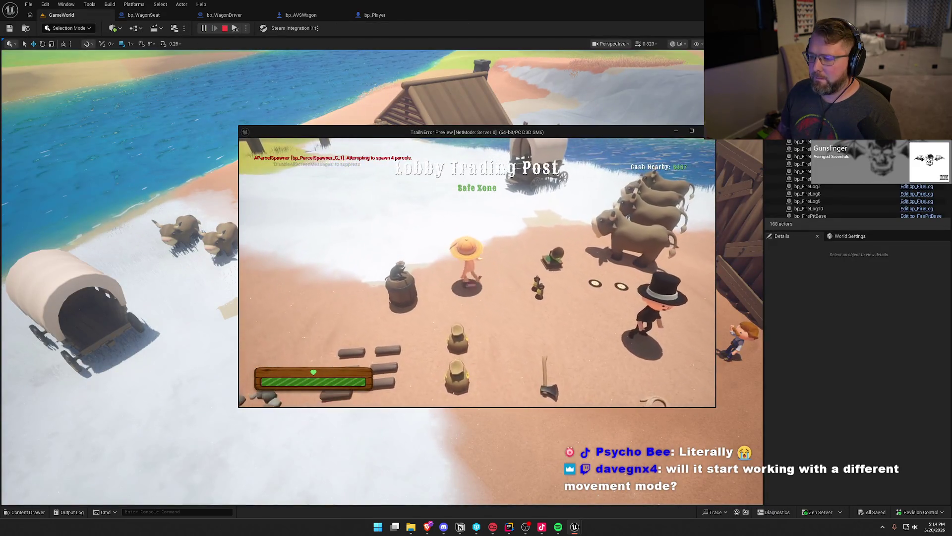
key(super)
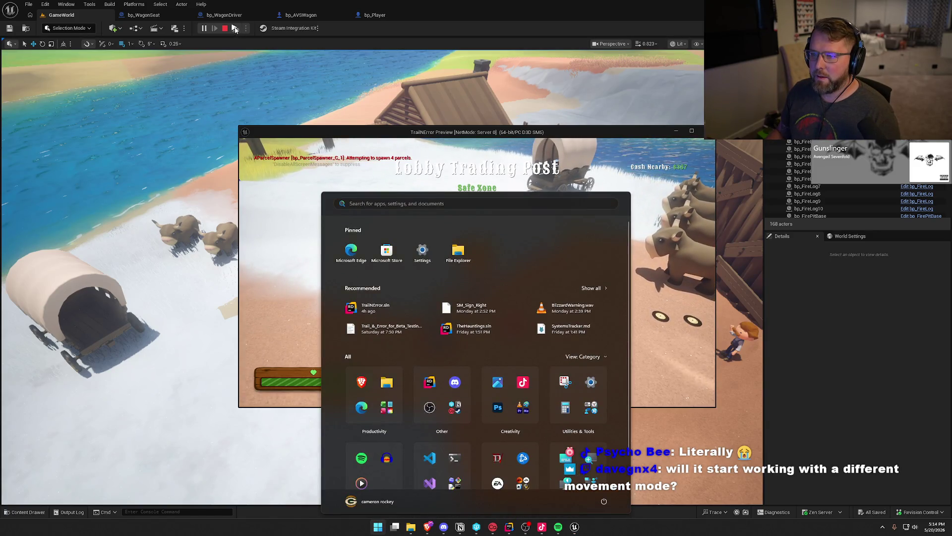
key(Escape)
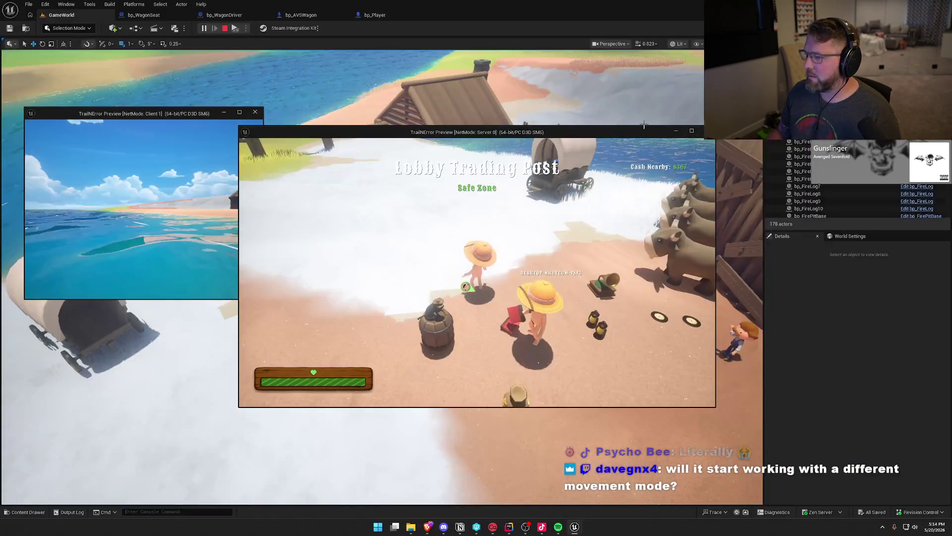
mouse_move(644, 125)
mouse_down()
mouse_move(814, 127)
mouse_move(872, 115)
mouse_up()
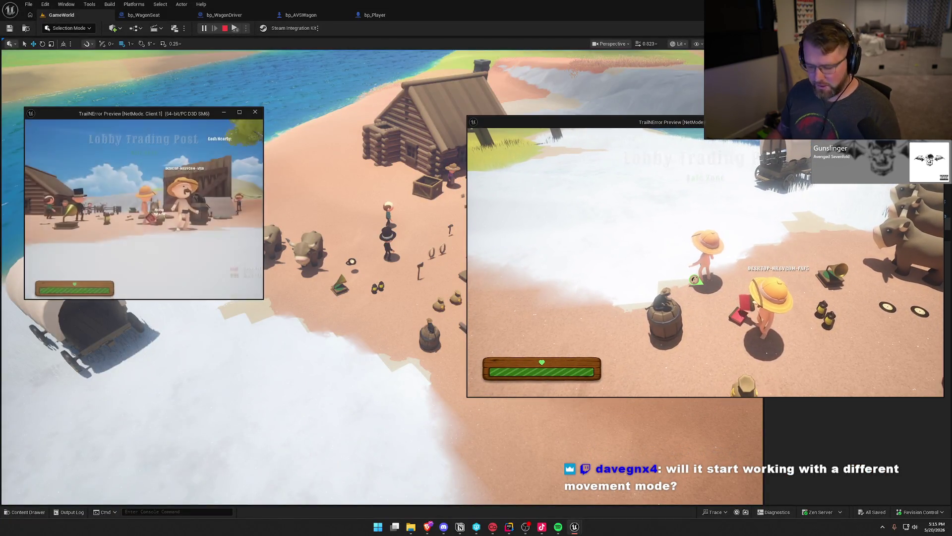
key(super)
mouse_move(264, 299)
mouse_down()
mouse_move(389, 395)
mouse_move(468, 403)
mouse_move(455, 397)
mouse_up()
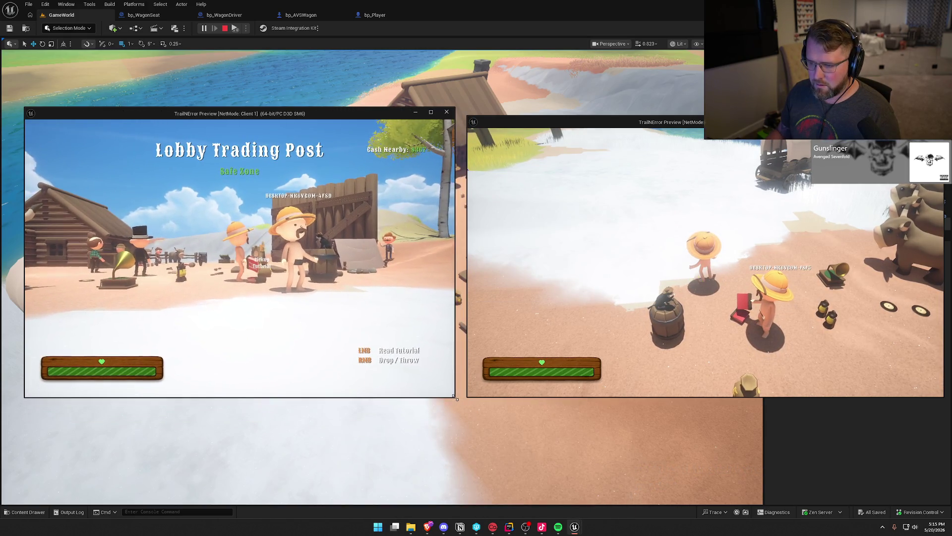
- Walk the Client 1 player to the wagon and sit in its seat
click(436, 387)
key(w)
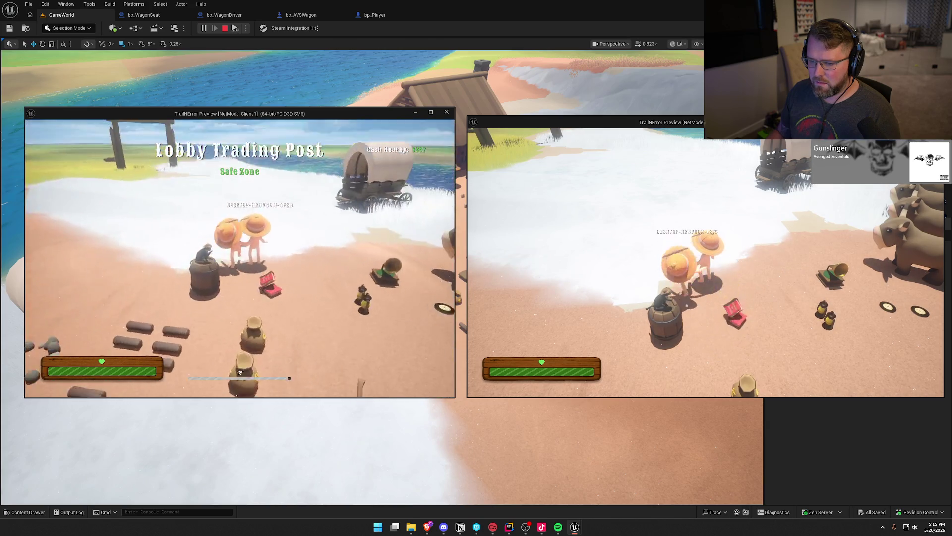
key(w)
key(e)
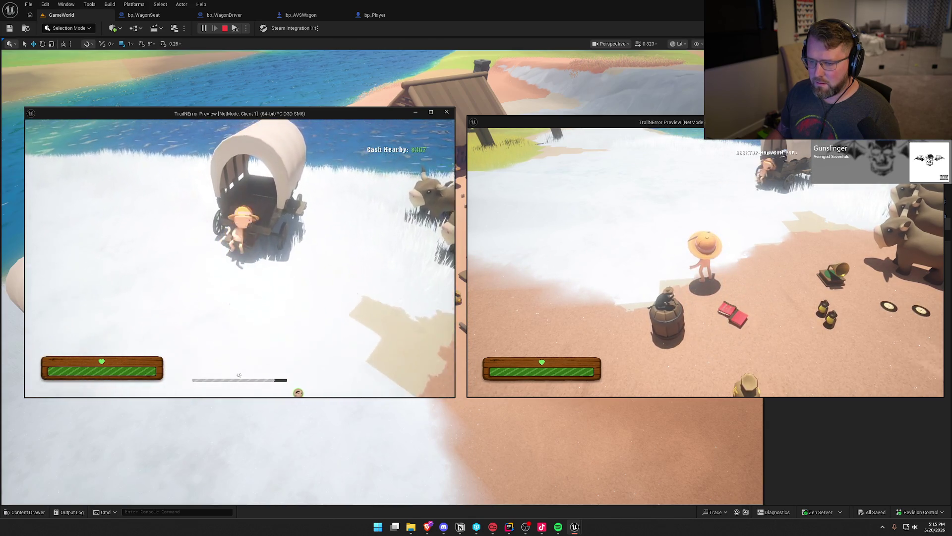
- In the second window, mount an ox and bring it to the wagon
key(super)
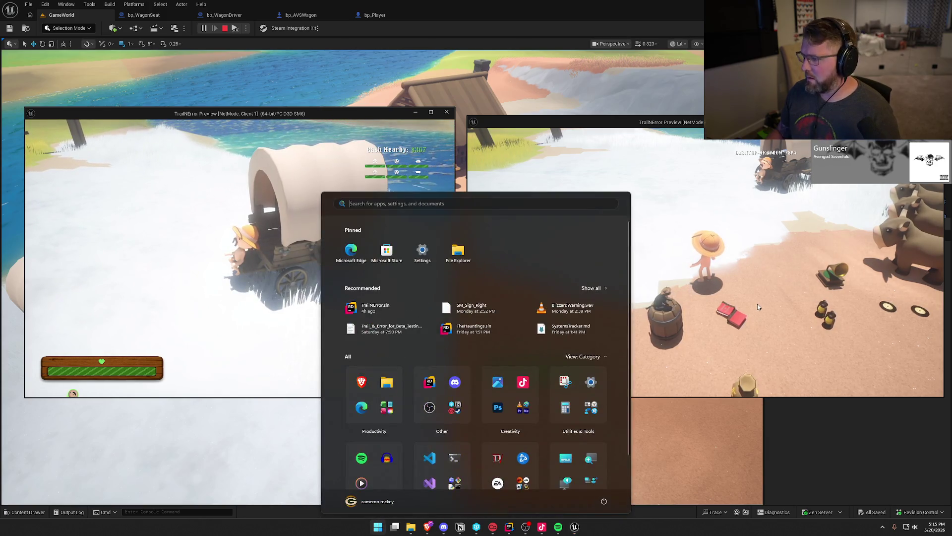
click(758, 306)
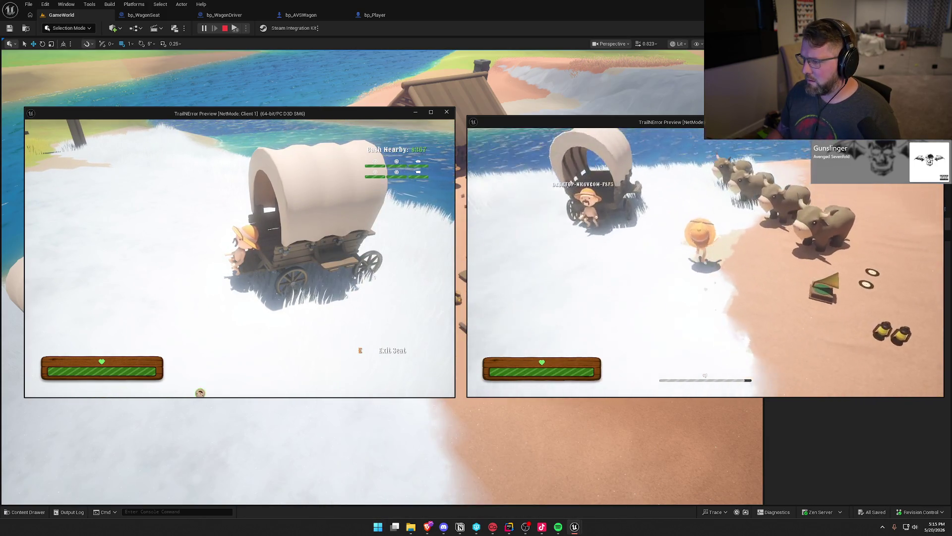
key(w)
key(e)
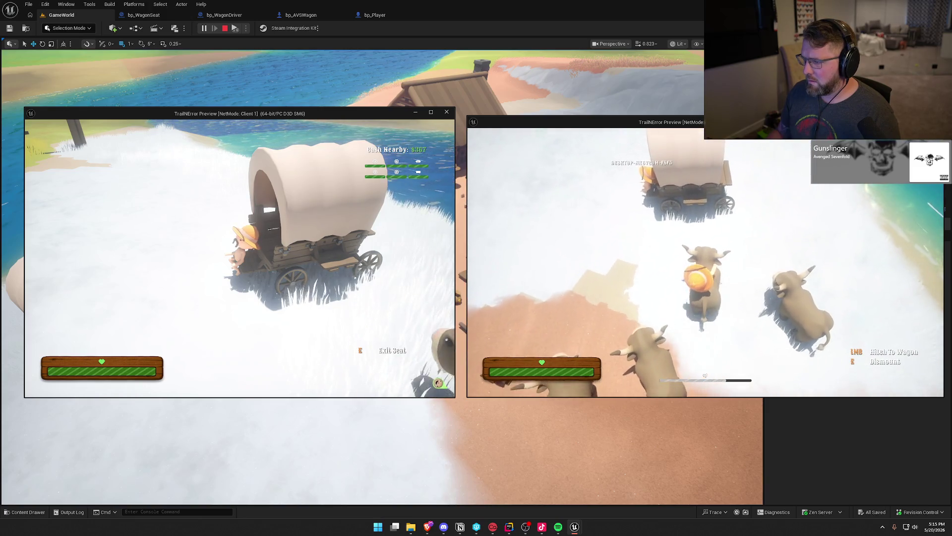
key(w)
key(e)
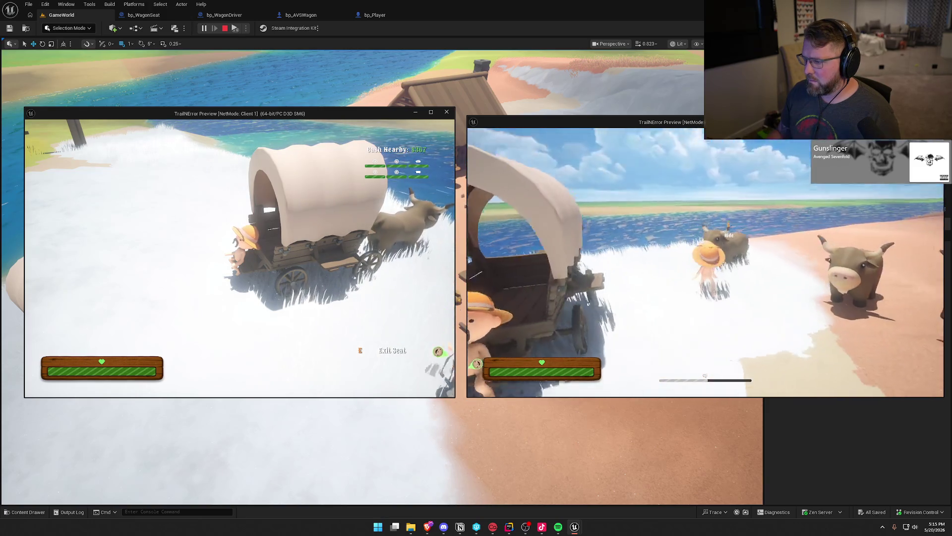
key(e)
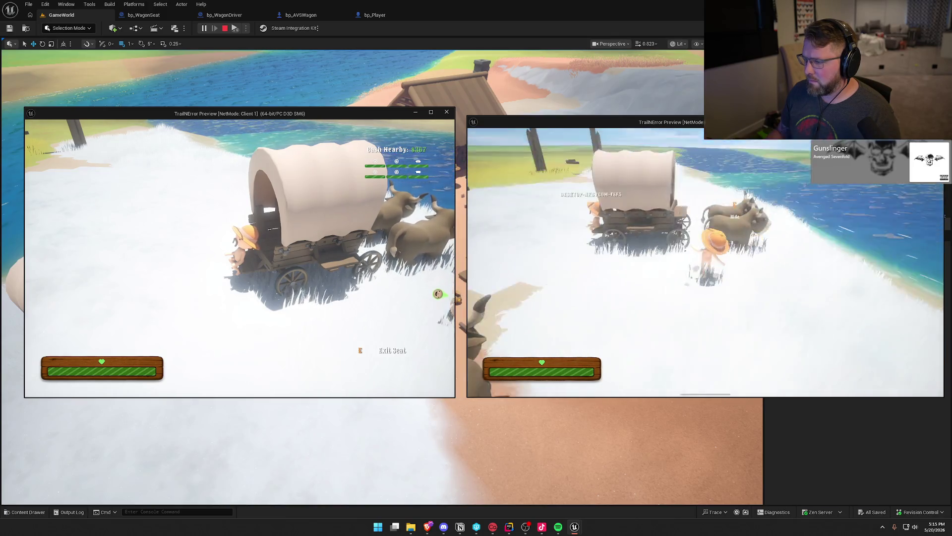
- Take the driver's seat, drive the wagon toward the water, then stop the session
key(e)
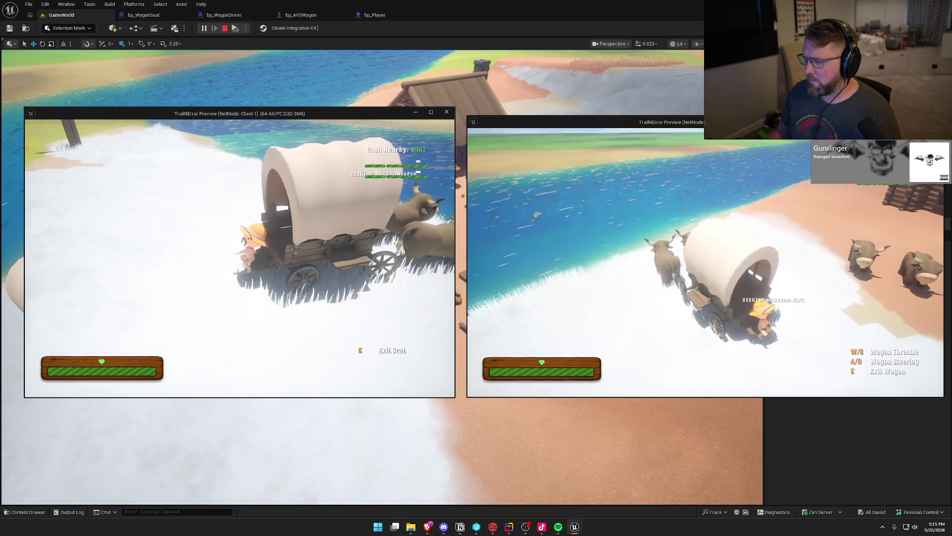
key(w)
key(d)
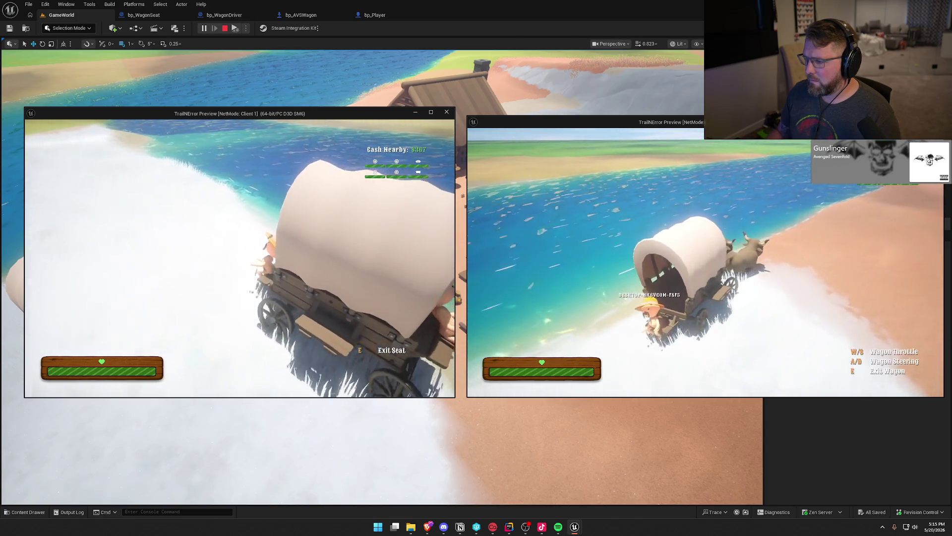
key(super)
key(super)
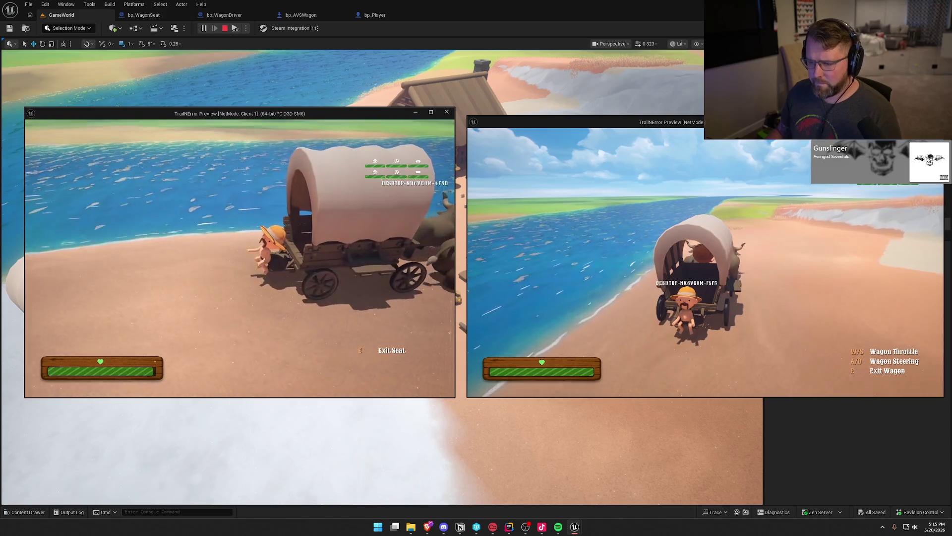
key(super)
key(super)
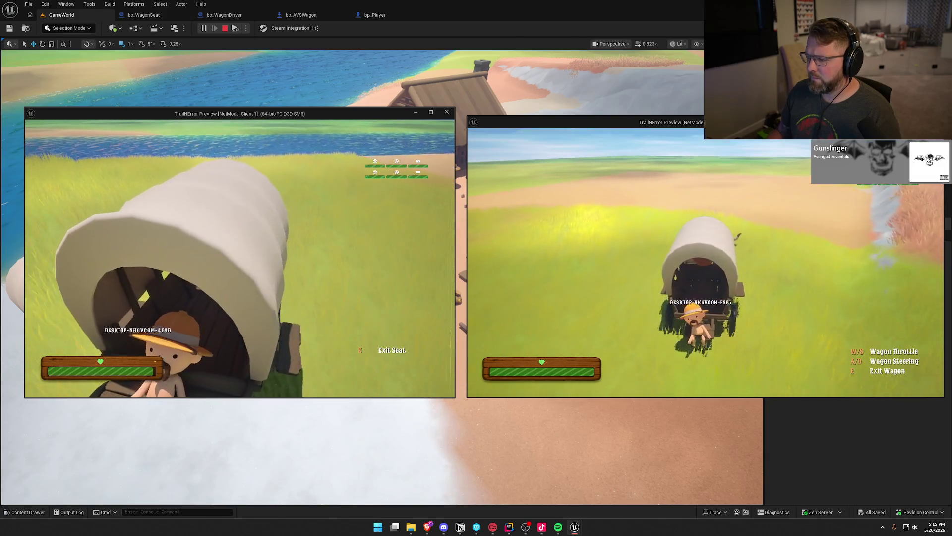
key(super)
key(super)
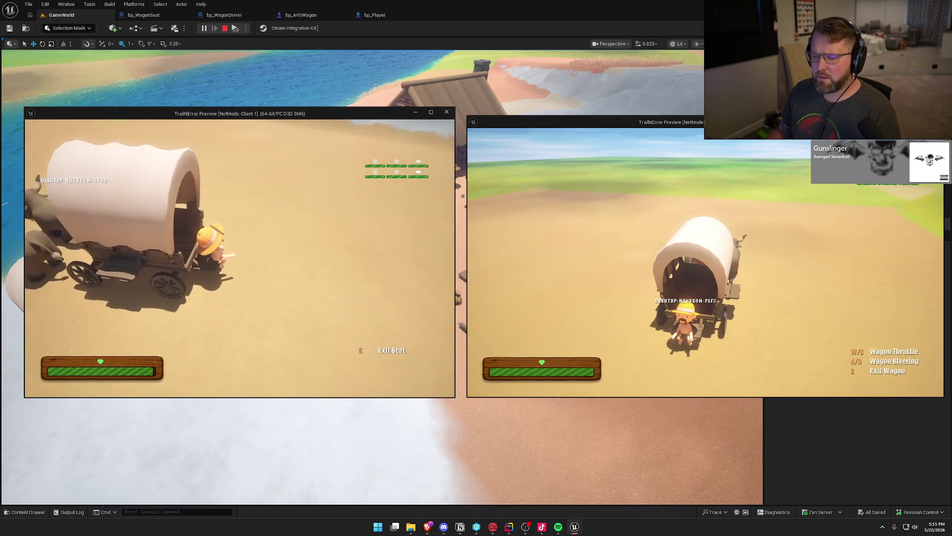
key(Escape)
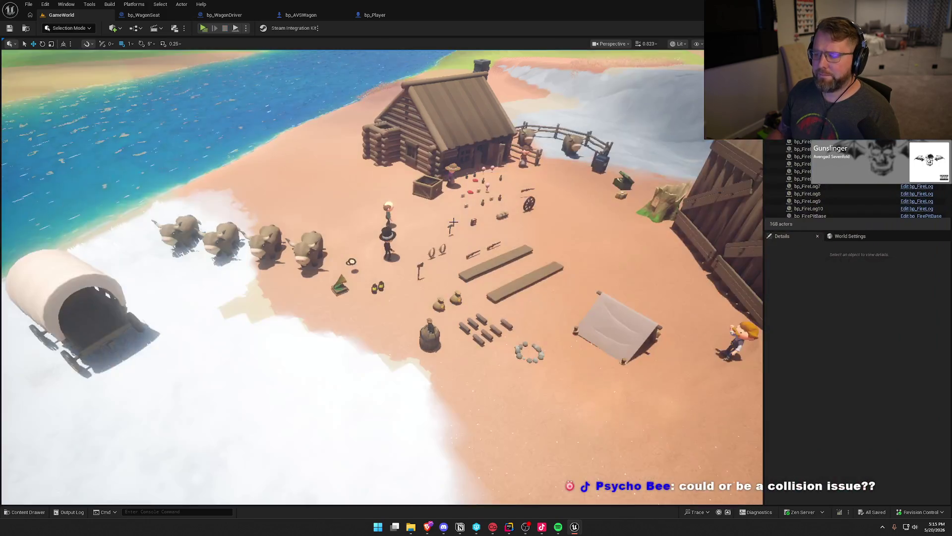
- Change both Set Movement Mode nodes in bp_WagonSeat's BP_Interact back to None
click(136, 15)
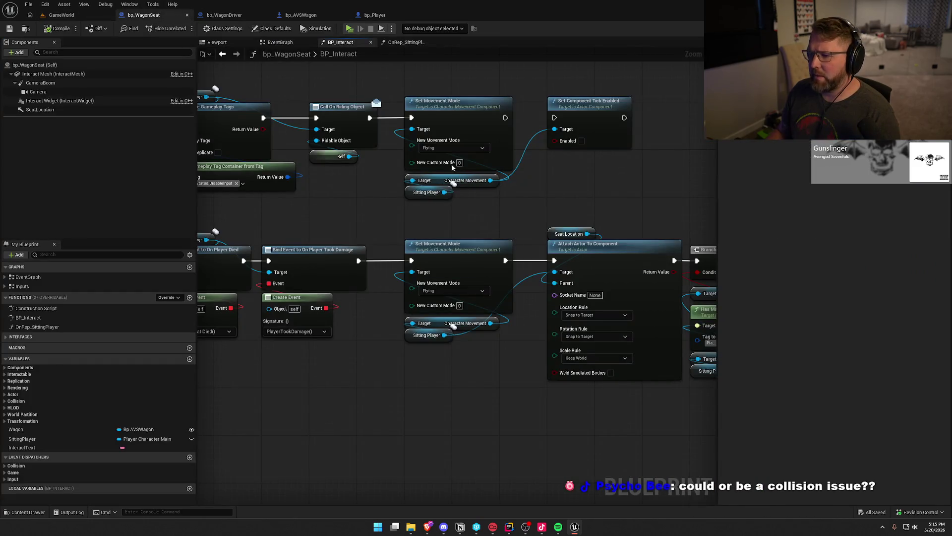
click(452, 147)
click(439, 158)
click(452, 291)
click(439, 301)
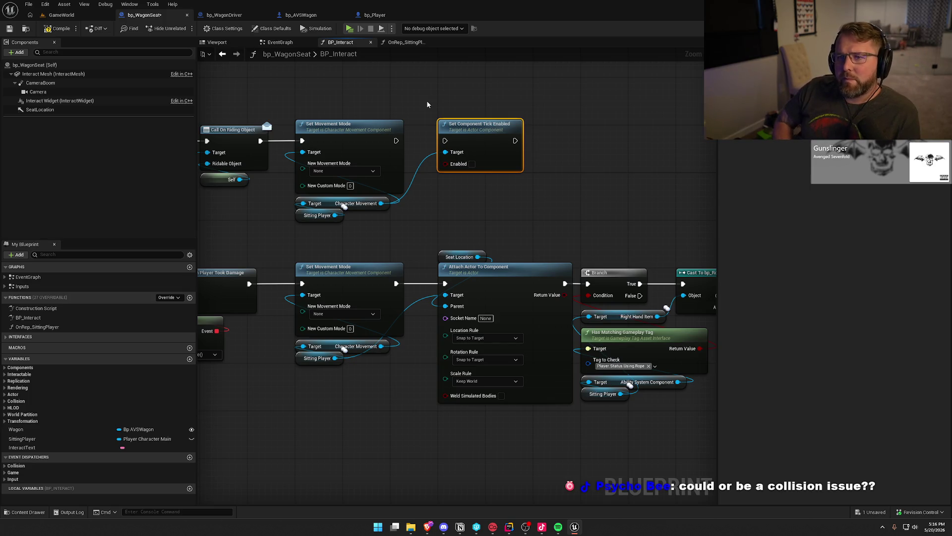
mouse_move(350, 253)
mouse_down()
mouse_move(694, 248)
mouse_move(333, 180)
mouse_up()
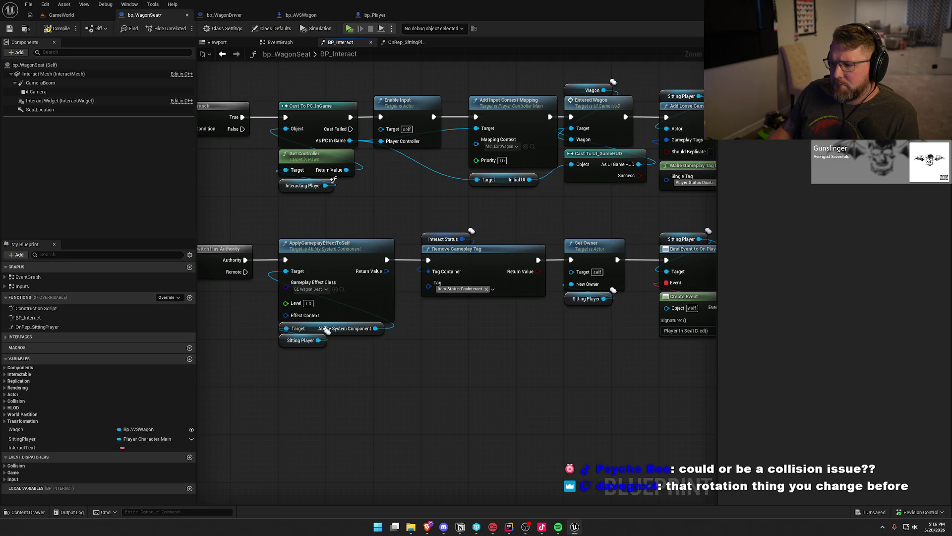
- Pan the seat graph to review the Sequence, Branch and Set Movement Mode nodes
drag(334, 180, 336, 184)
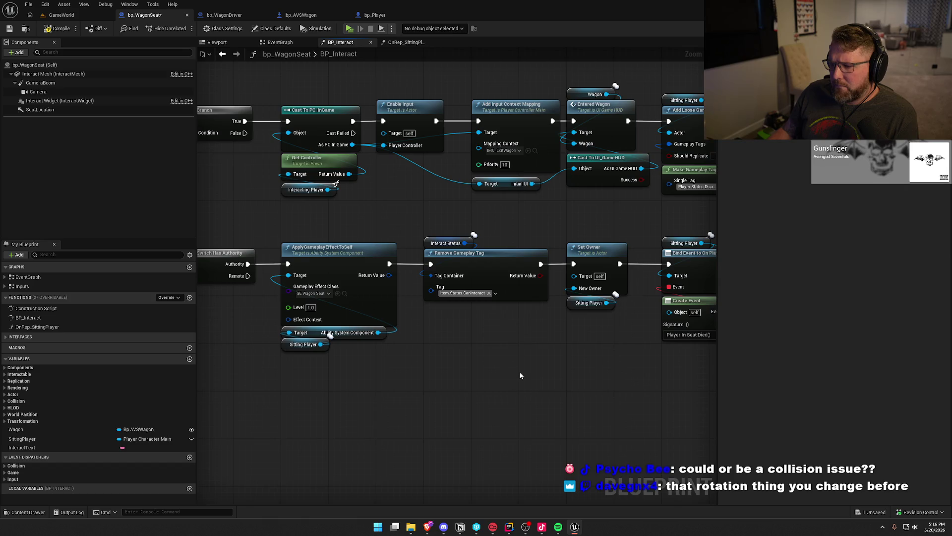
mouse_move(519, 374)
mouse_down()
mouse_move(670, 335)
mouse_move(526, 421)
mouse_move(335, 415)
mouse_move(351, 416)
mouse_up()
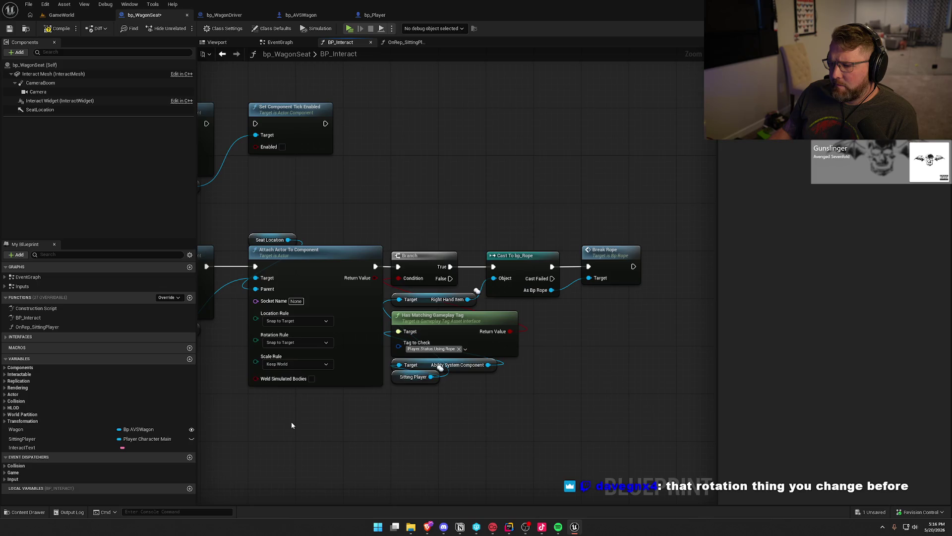
drag(292, 425, 356, 412)
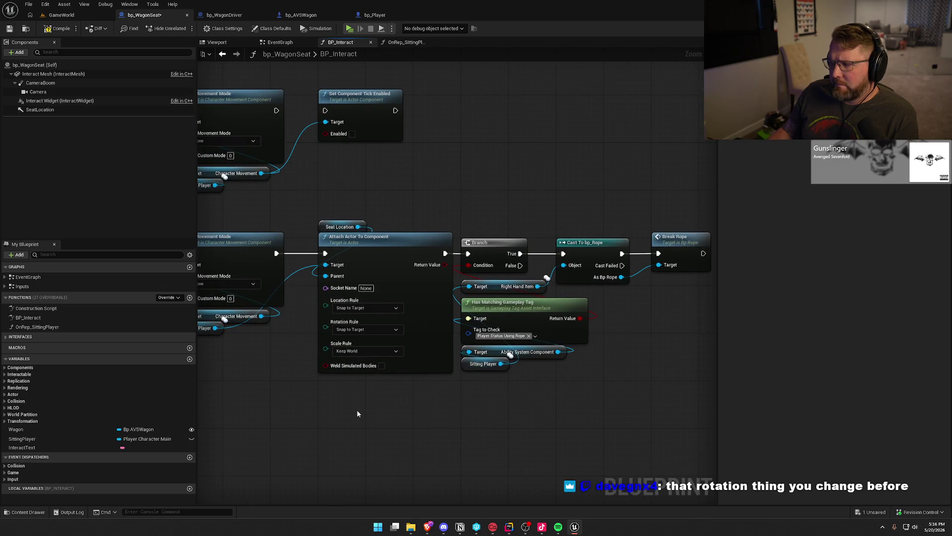
drag(357, 413, 439, 430)
- Browse bp_WagonDriver's interact graph and open its OnRep_DrivingPlayer function
click(224, 15)
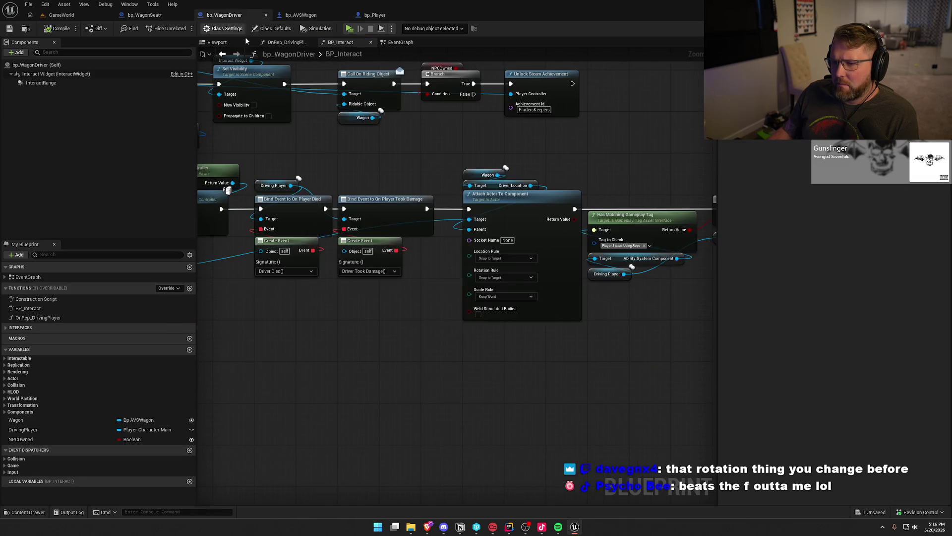
drag(349, 369, 700, 394)
mouse_move(824, 378)
mouse_down()
mouse_move(327, 350)
mouse_move(230, 367)
mouse_move(485, 433)
mouse_up()
key(Home)
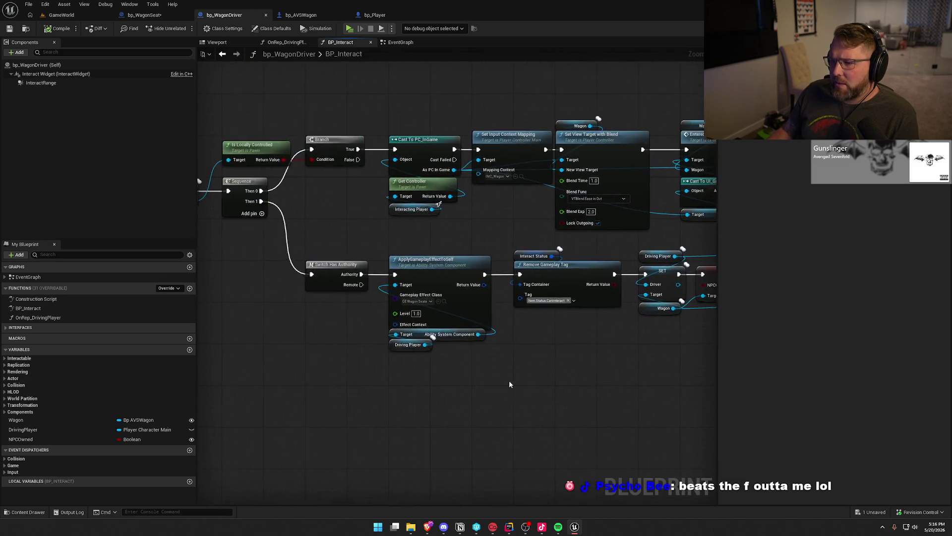
click(24, 430)
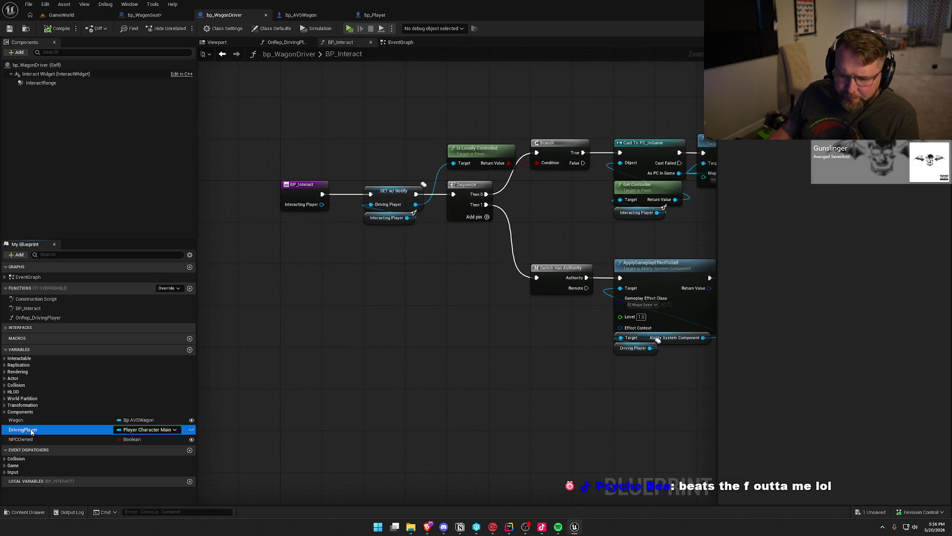
double_click(38, 317)
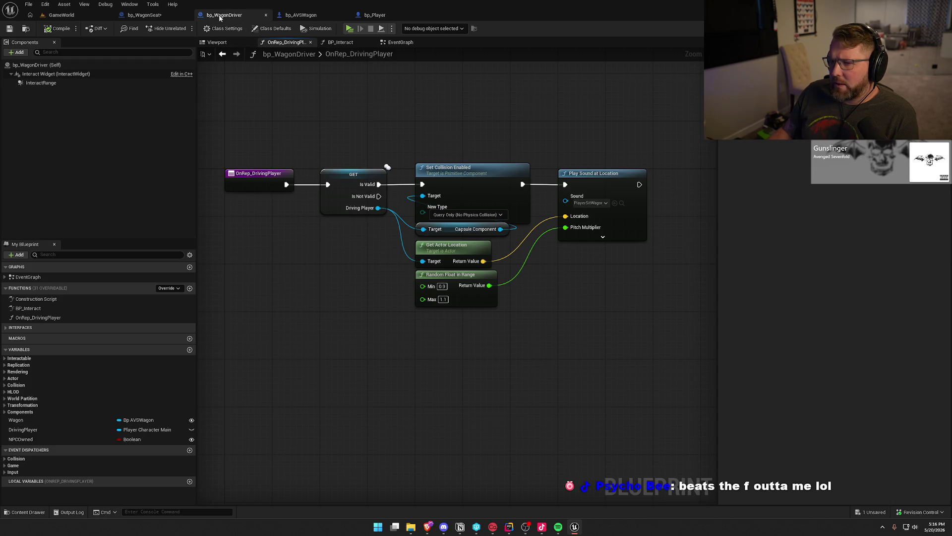
click(145, 15)
- In OnRep_SittingPlayer, add a Print String reading 'Disable Collision' after Play Sound
double_click(104, 327)
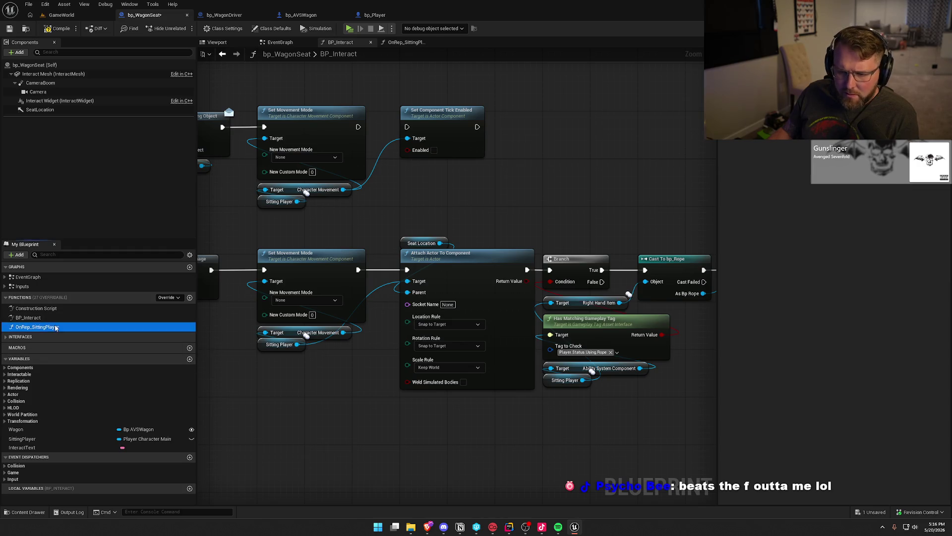
drag(584, 198, 673, 144)
text(print)
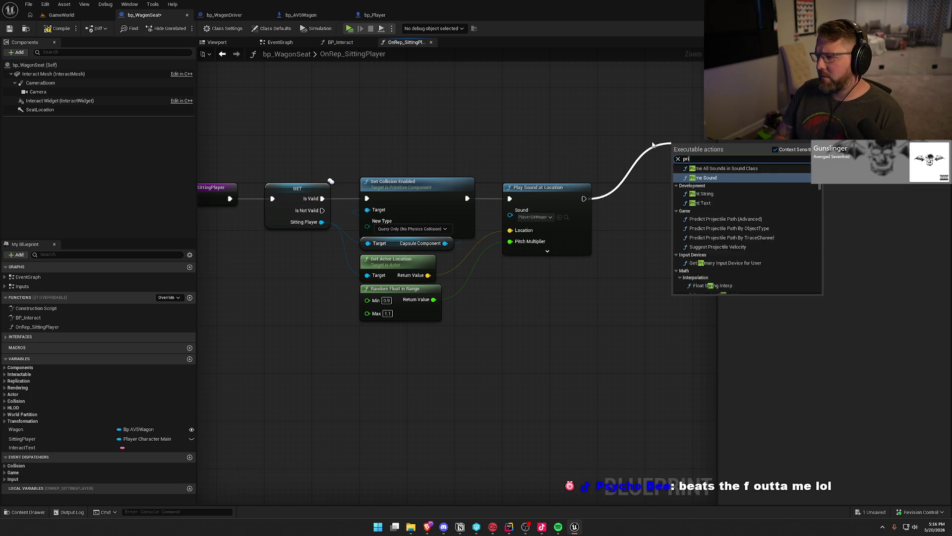
key(Return)
drag(685, 159, 626, 183)
click(647, 193)
text(Disable Colls)
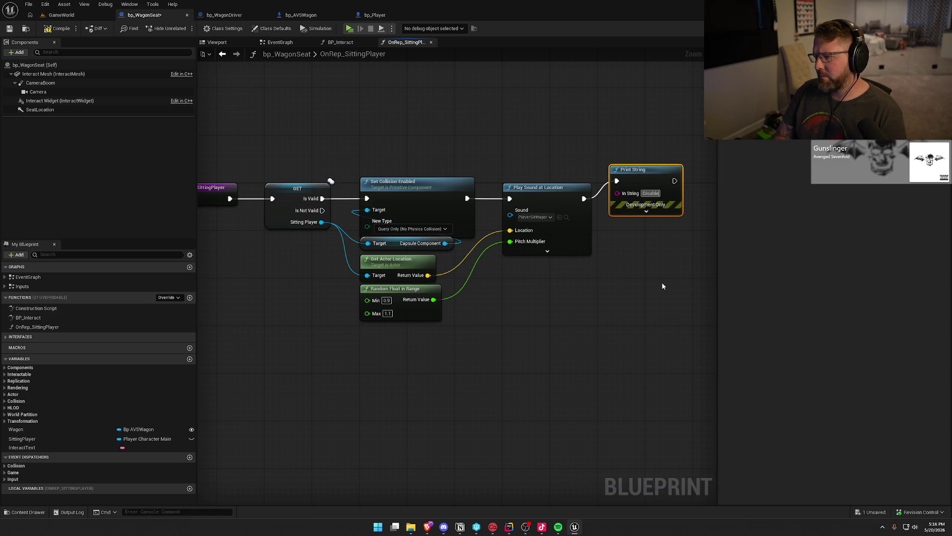
key(BackSpace)
text(ision)
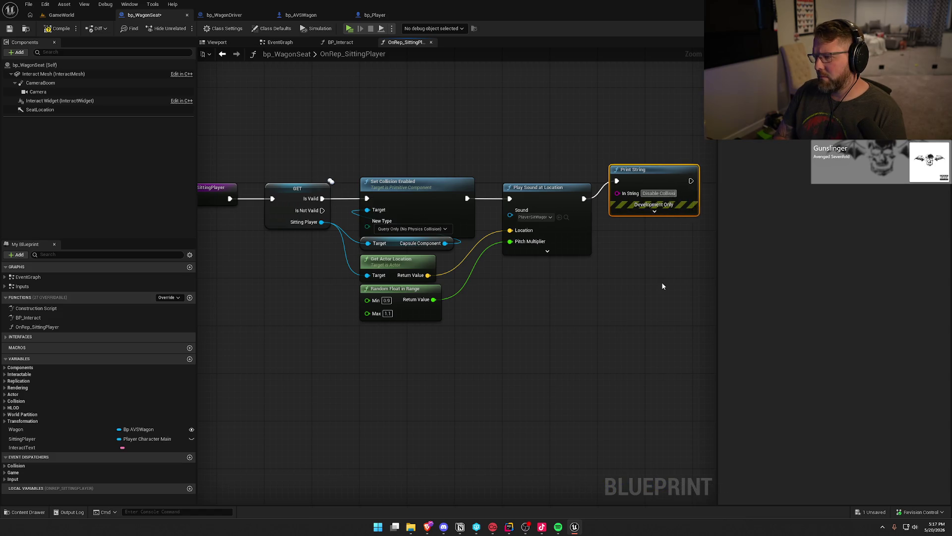
key(Return)
click(661, 281)
- Compile, run a multiplayer test, sit the client player in the wagon, then stop
click(58, 29)
click(62, 15)
click(203, 28)
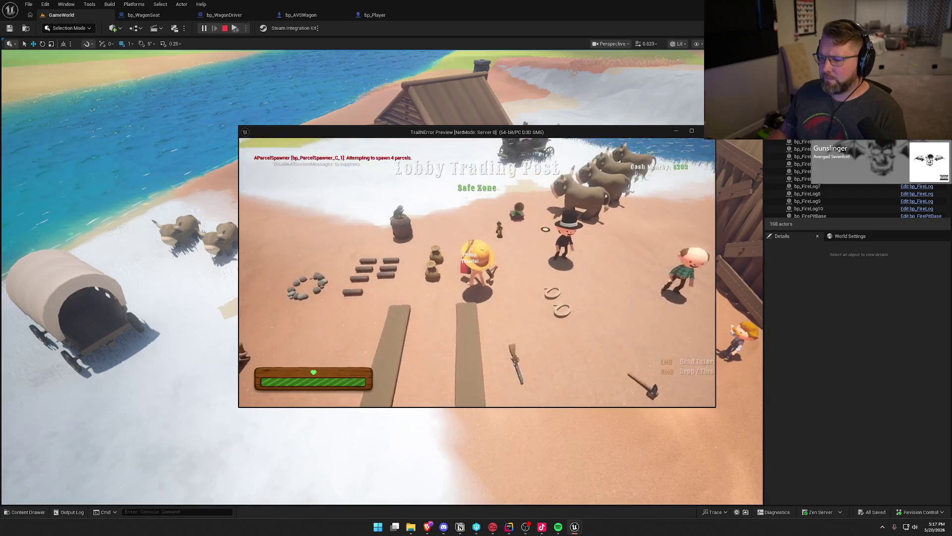
key(super)
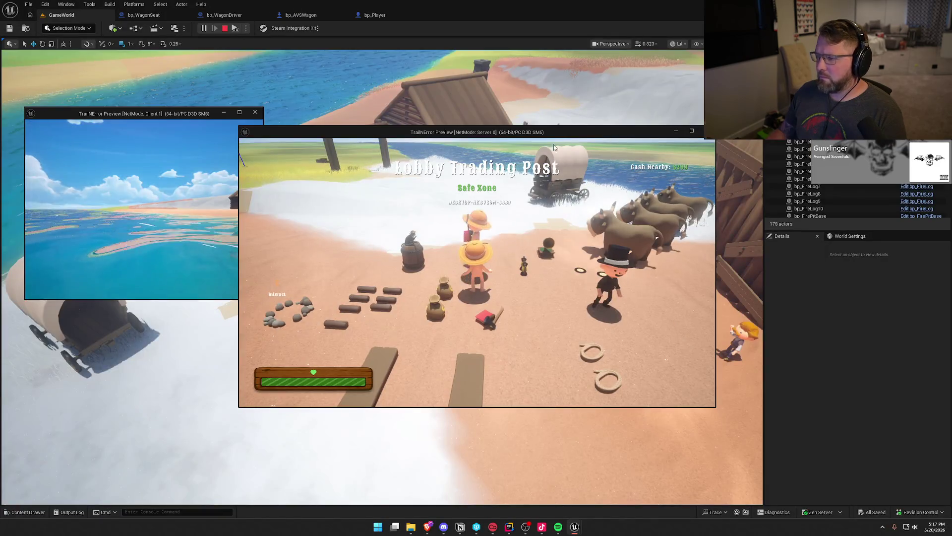
drag(555, 132, 752, 124)
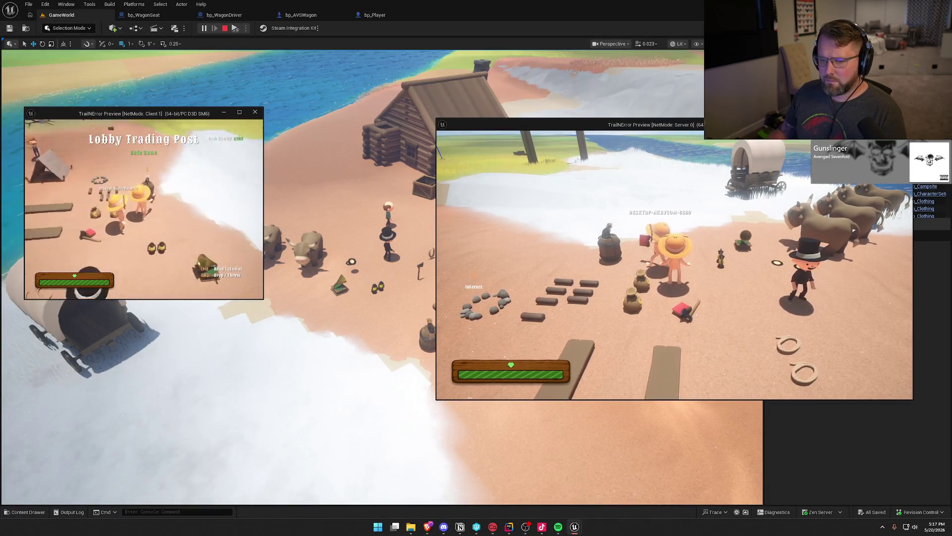
key(w)
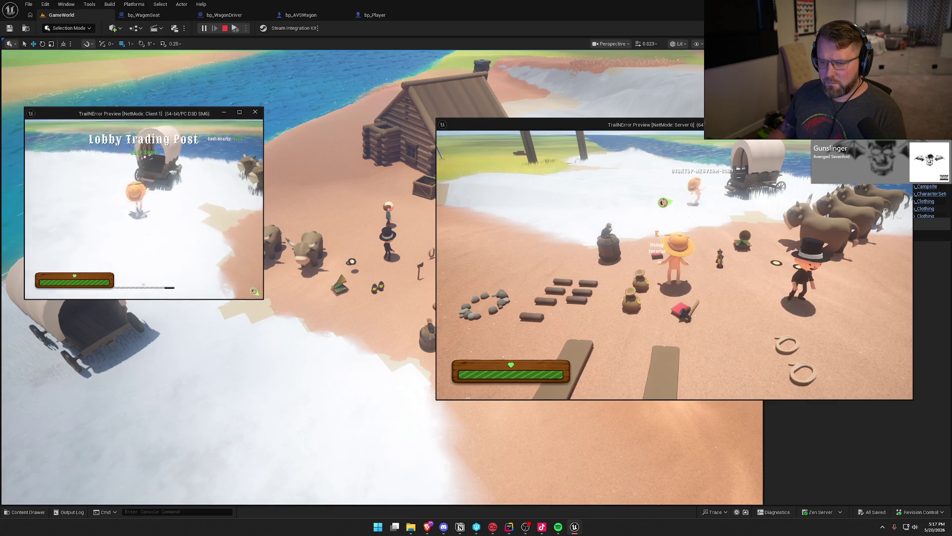
key(e)
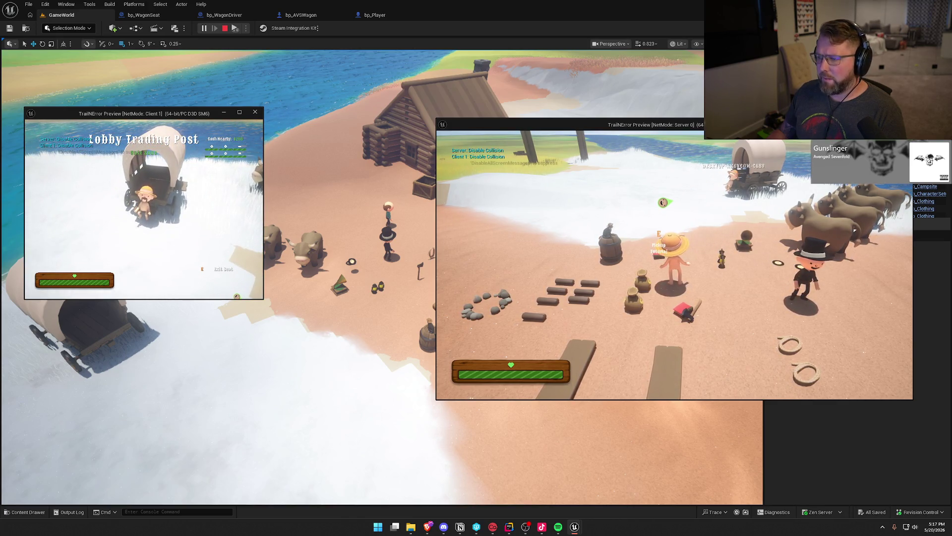
key(Escape)
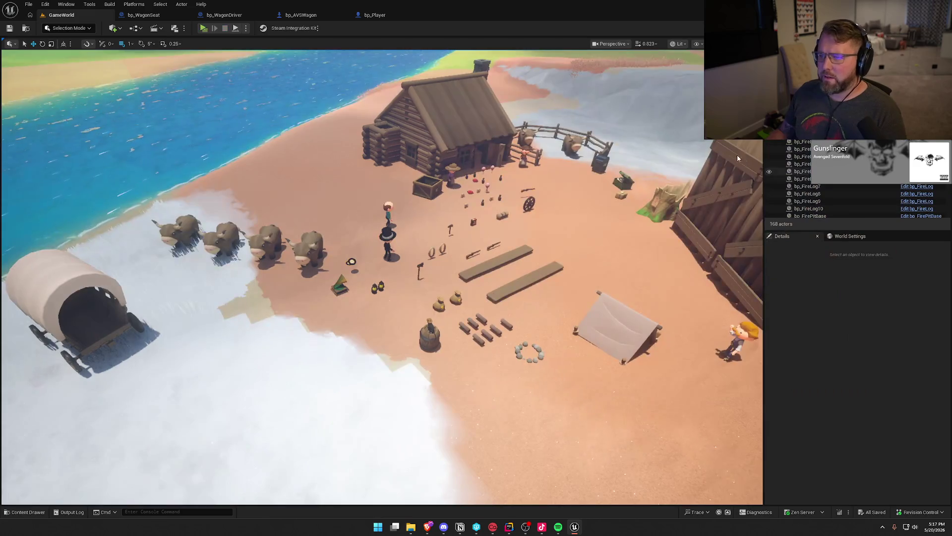
- Delete the temporary Print String node from bp_WagonSeat
click(144, 15)
click(634, 170)
key(Delete)
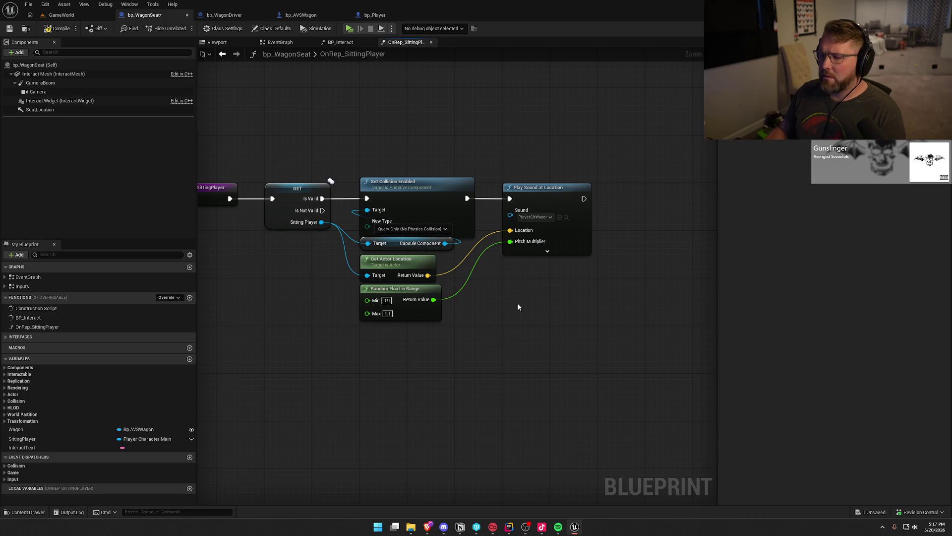
- Recentre the graph and save bp_WagonSeat with Ctrl+S
key(Home)
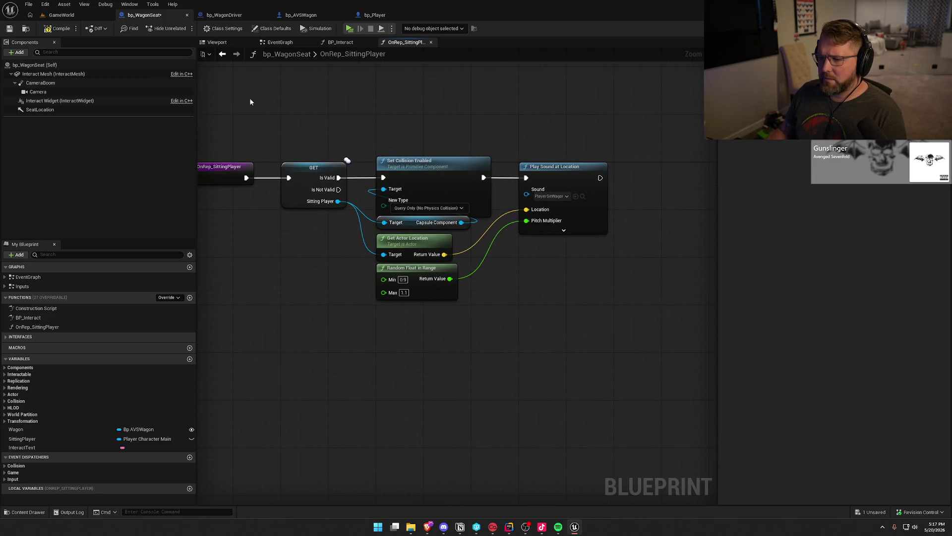
key(ctrl+s)
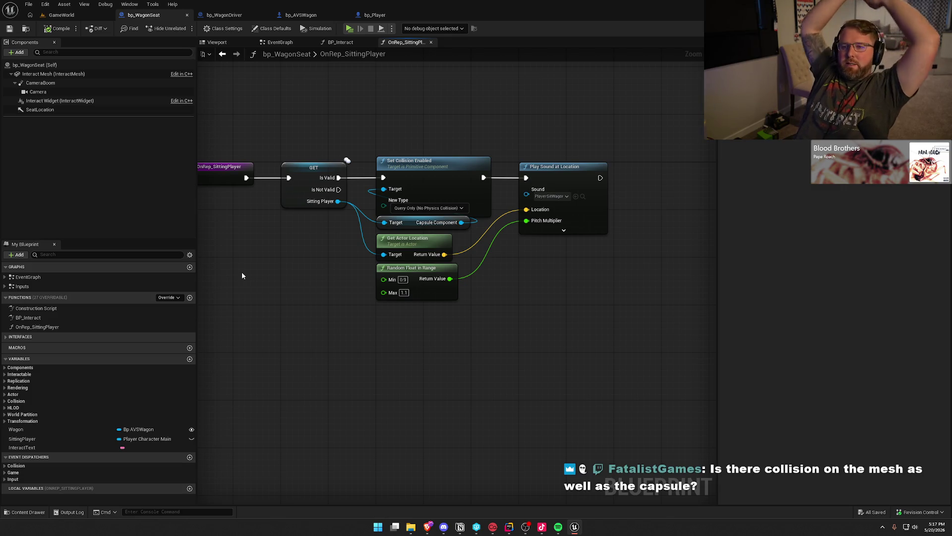
- Inspect the collision settings of the Mesh component in bp_Player
click(375, 15)
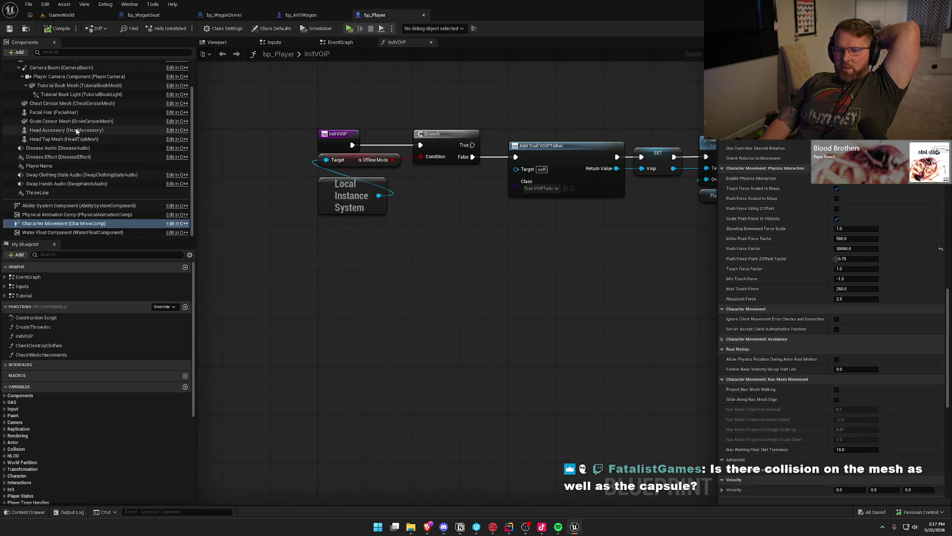
scroll(55, 98, up, 1)
click(54, 82)
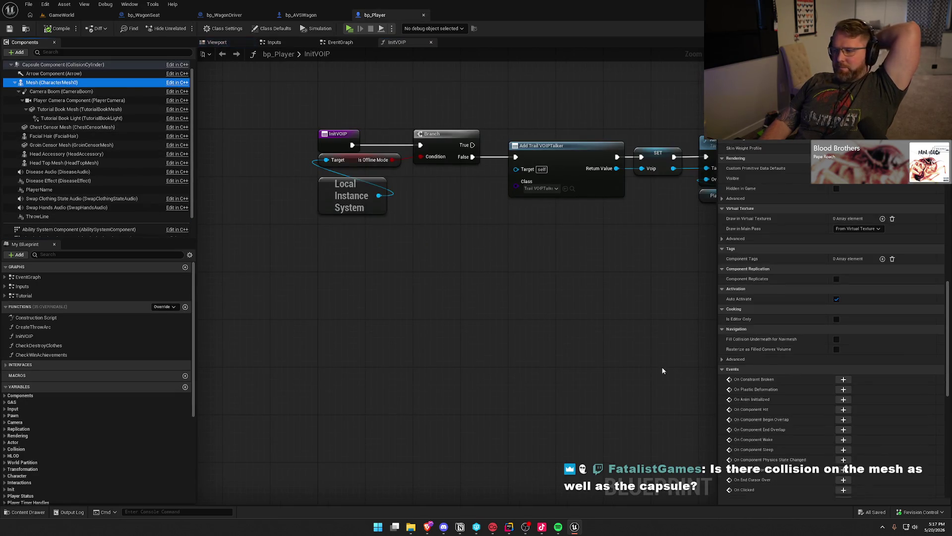
scroll(773, 357, down, 5)
scroll(773, 355, up, 3)
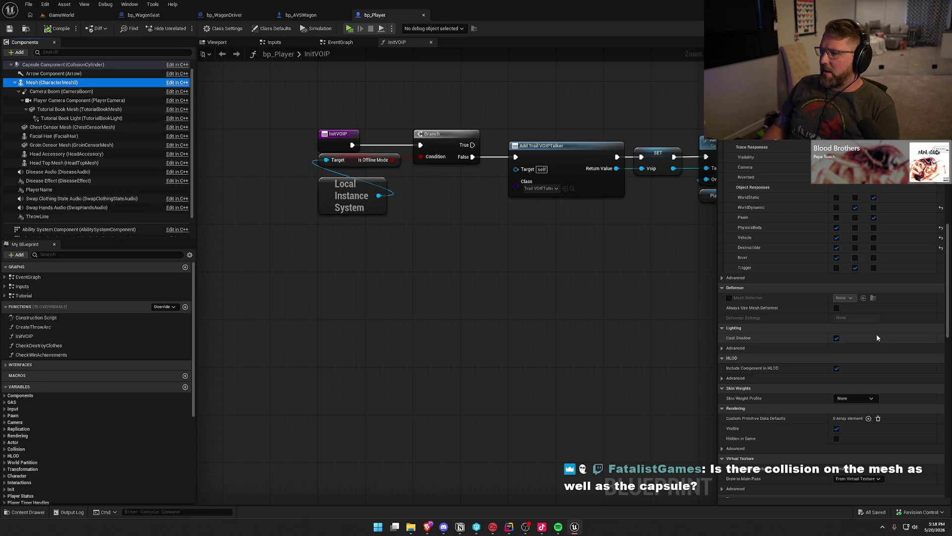
- Check the Interact Mesh collision in bp_WagonSeat, then open its BP_Interact graph
click(144, 15)
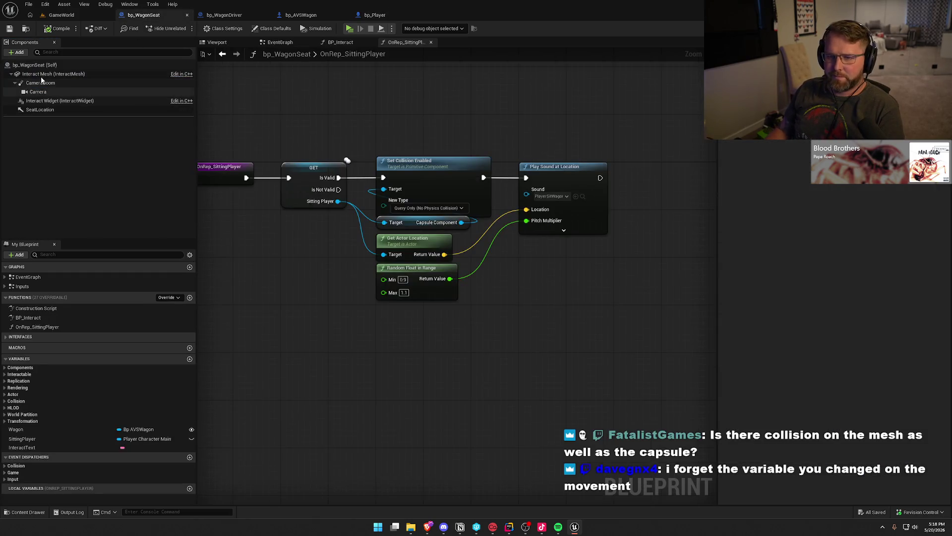
scroll(804, 297, down, 10)
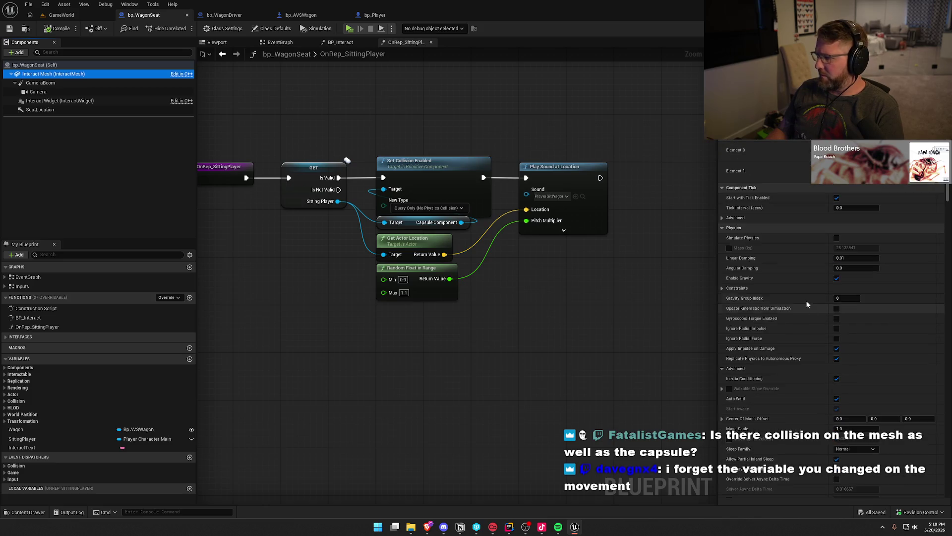
scroll(802, 297, down, 8)
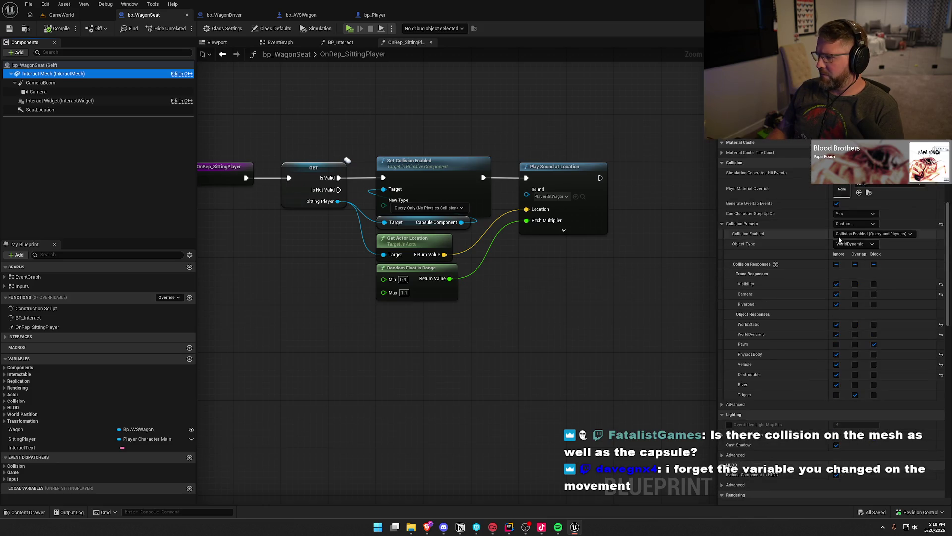
scroll(764, 328, down, 3)
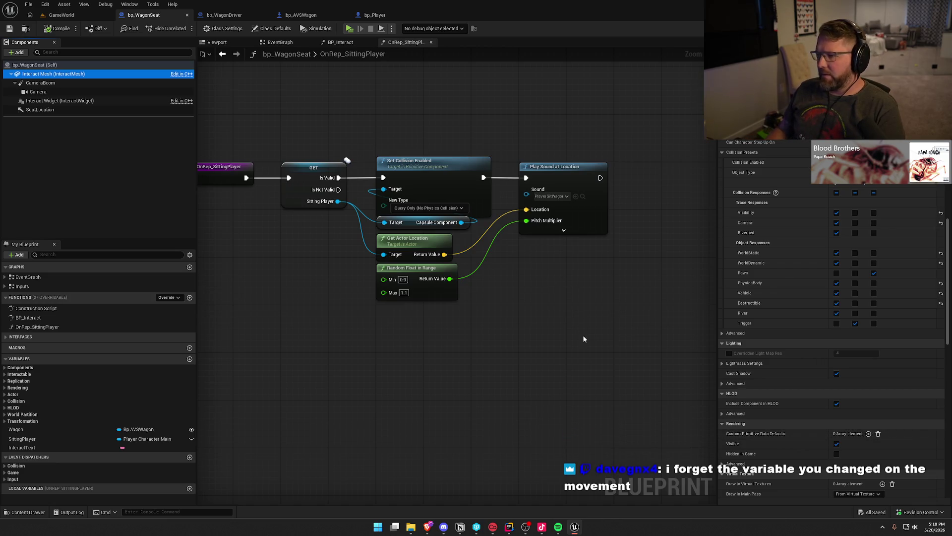
mouse_move(494, 296)
mouse_down()
mouse_move(538, 293)
mouse_move(561, 305)
mouse_move(521, 346)
mouse_up()
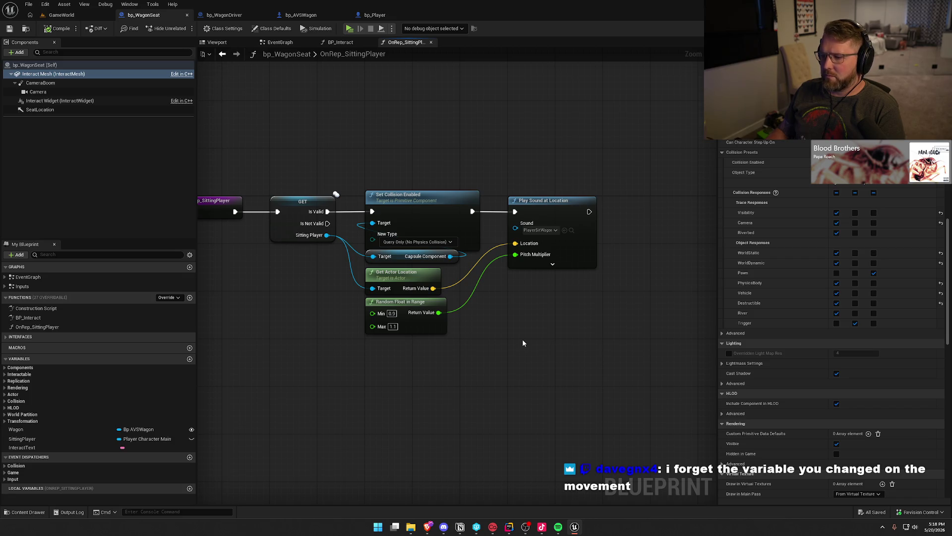
mouse_move(523, 341)
mouse_down()
mouse_move(561, 370)
mouse_move(555, 350)
mouse_up()
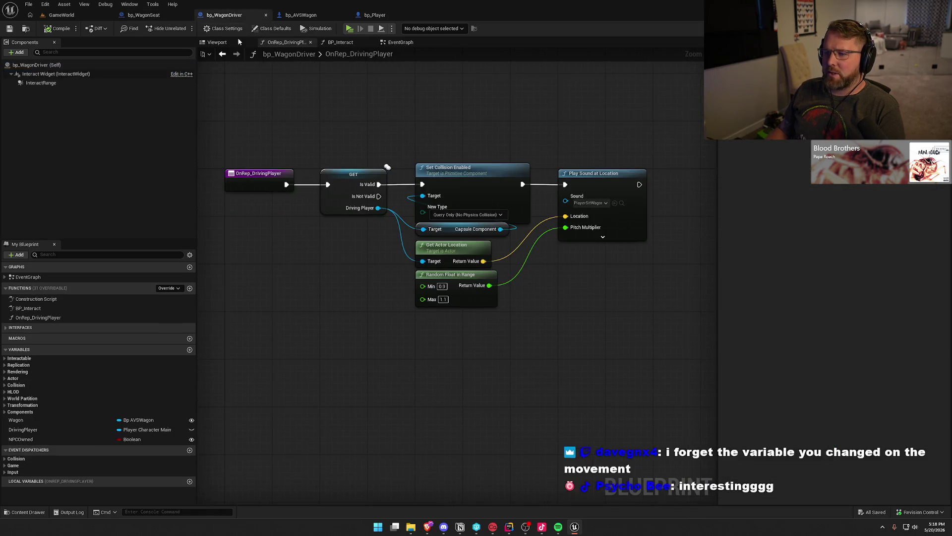
click(340, 42)
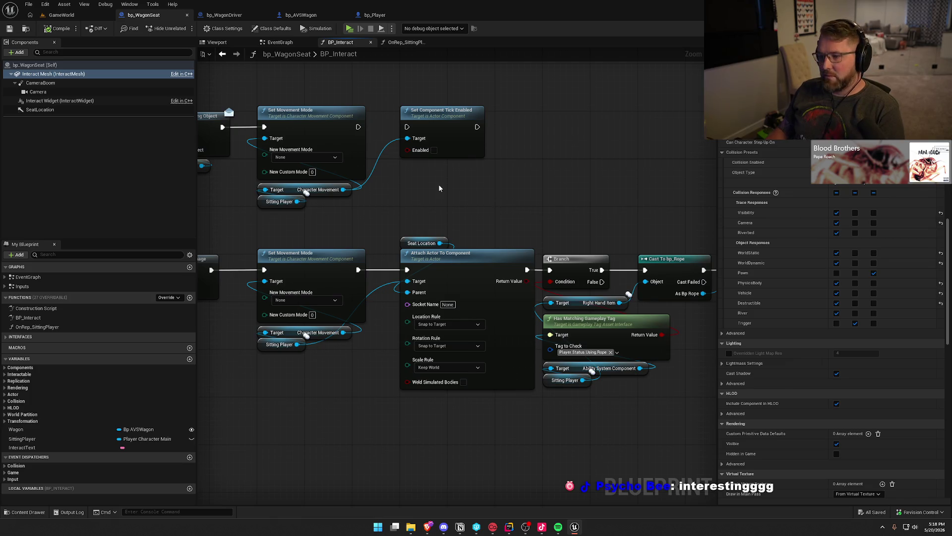
- Add a Set Orient Rotation To Movement node from the sitting player's Character Movement
drag(353, 202, 440, 203)
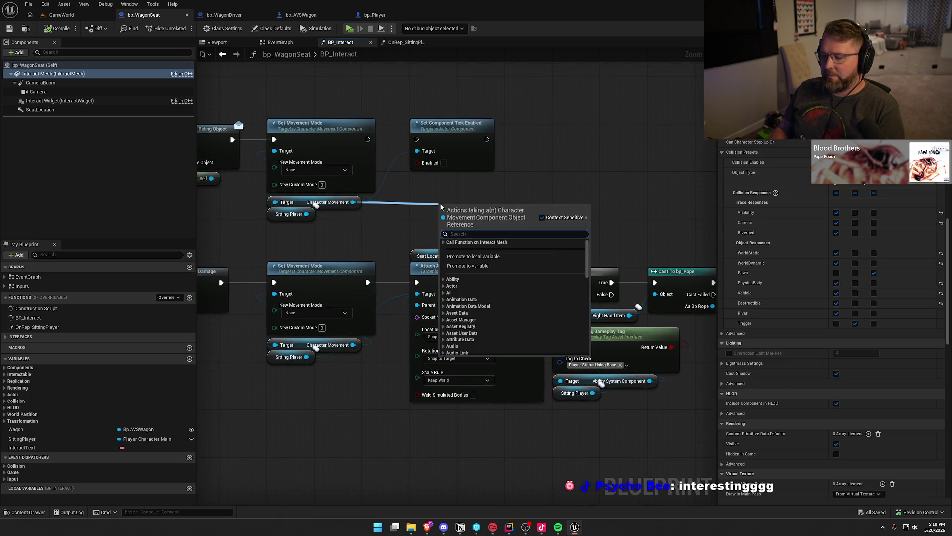
text(set orie)
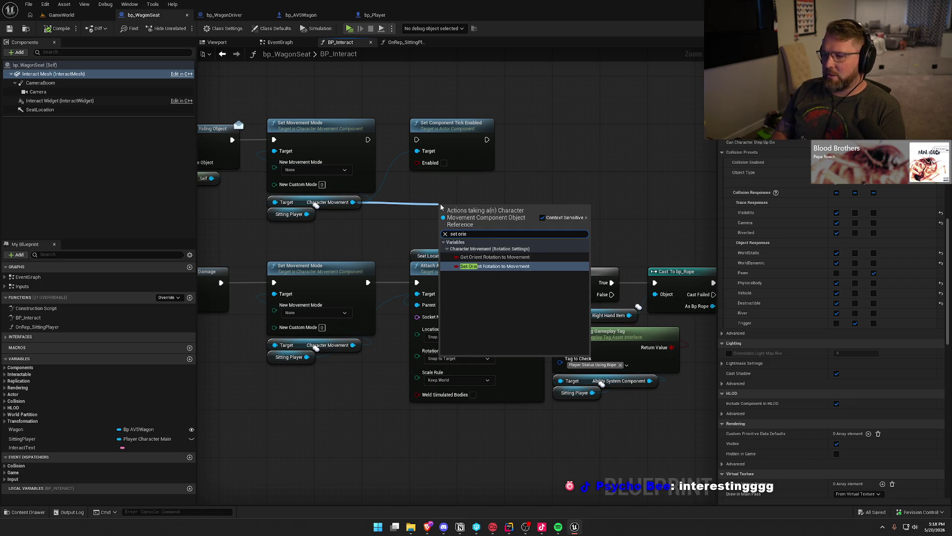
key(Return)
drag(447, 194, 459, 182)
click(593, 178)
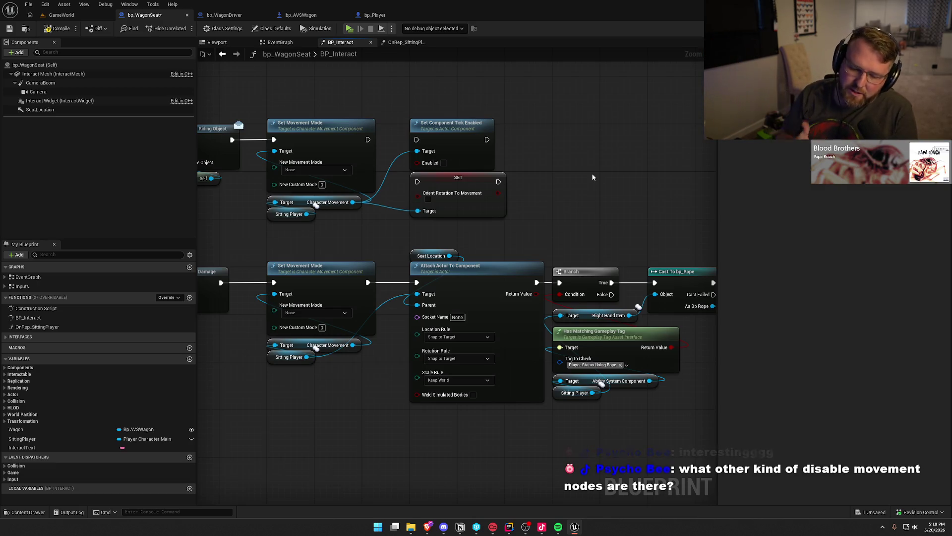
click(504, 195)
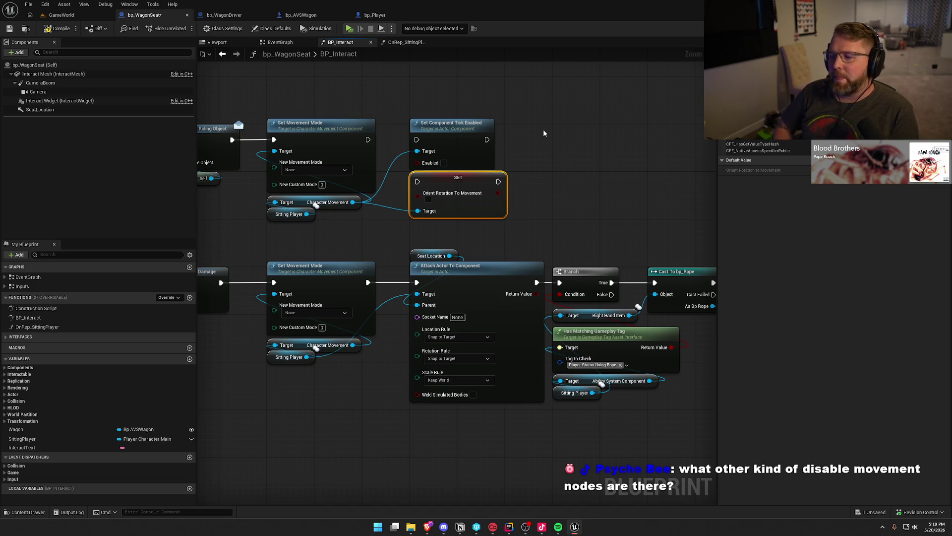
- Add a Disable Movement node from Character Movement and move it to the graph's top row
drag(353, 202, 523, 172)
text(disable movement)
key(Return)
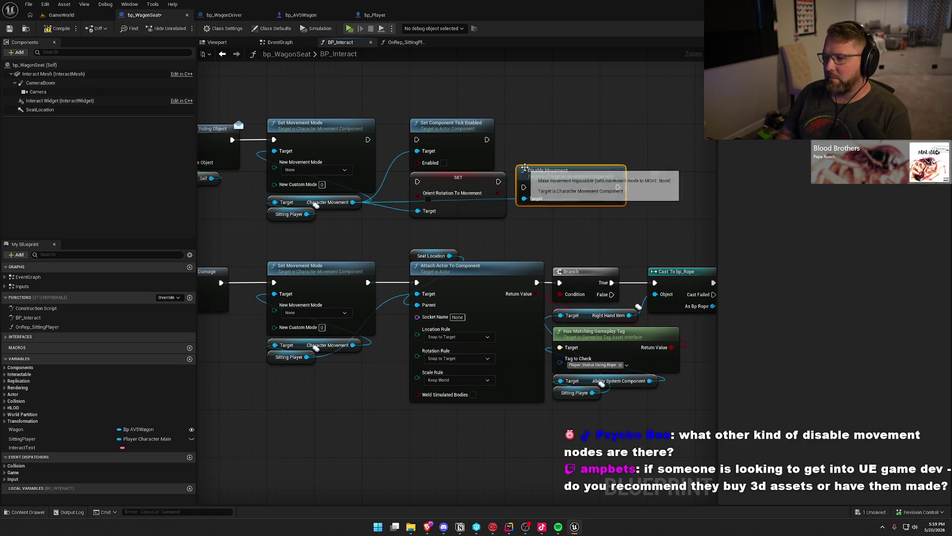
drag(481, 232, 539, 213)
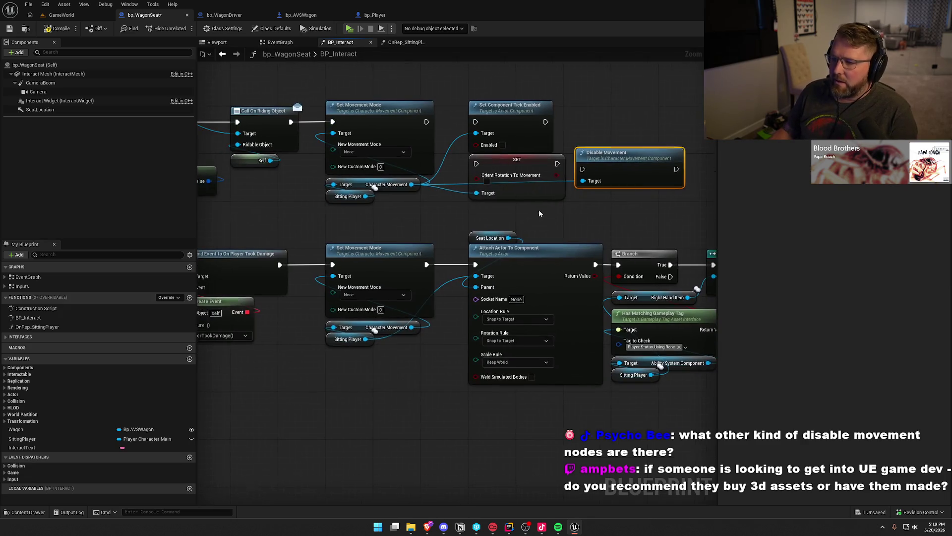
mouse_move(318, 94)
mouse_down()
mouse_move(396, 188)
mouse_move(403, 241)
mouse_up()
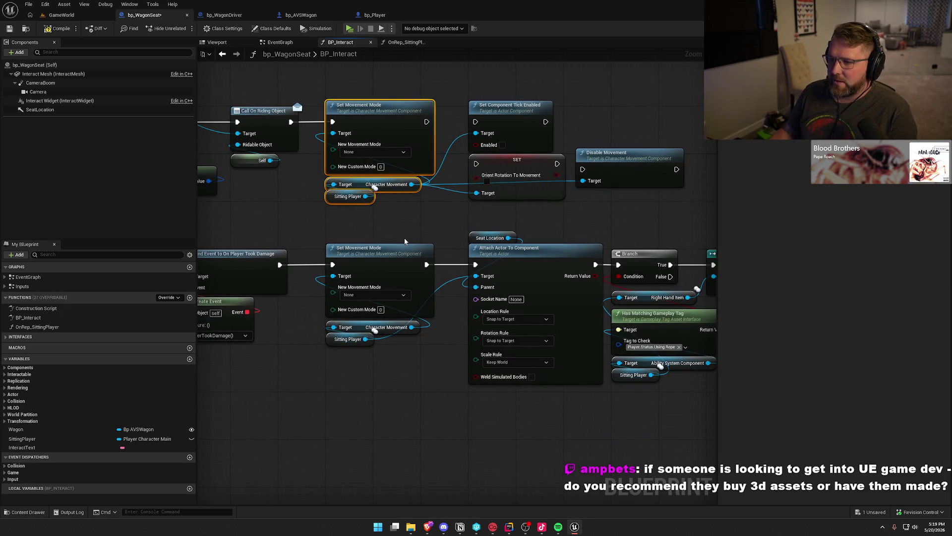
click(630, 181)
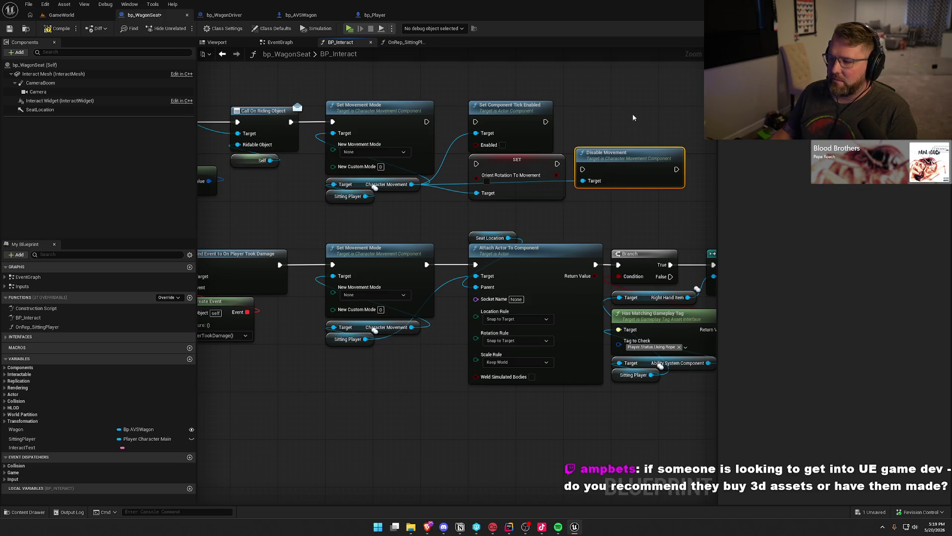
mouse_move(620, 163)
mouse_down()
mouse_move(631, 103)
mouse_move(620, 115)
mouse_up()
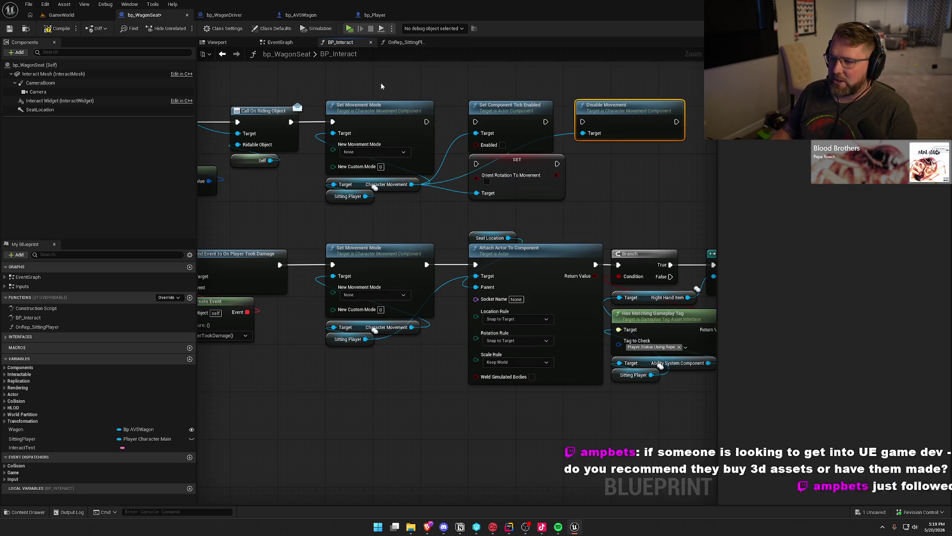
drag(382, 87, 350, 212)
click(403, 211)
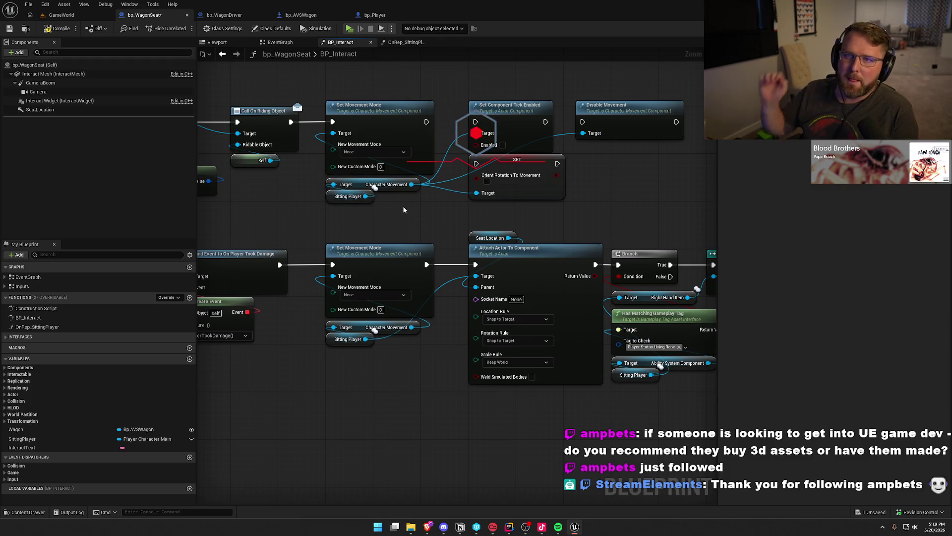
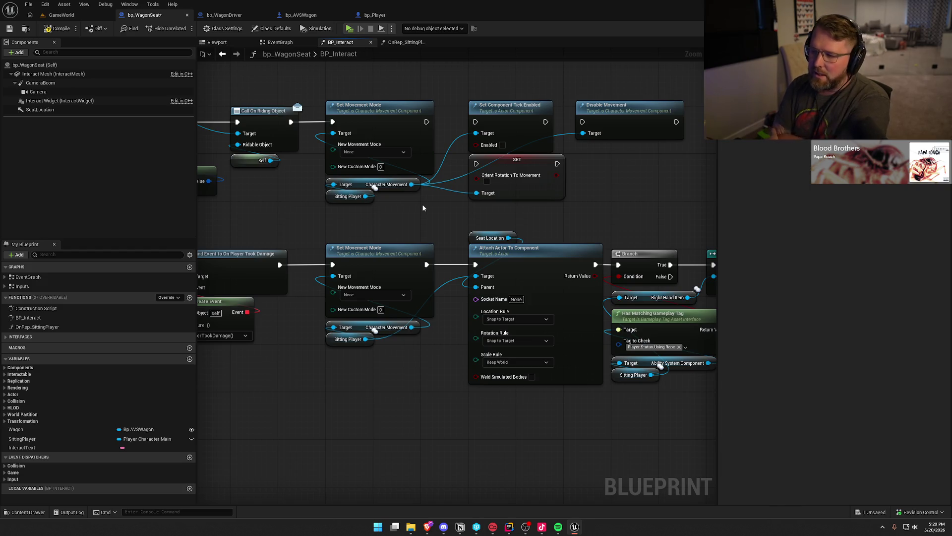
- Delete the tick and movement-disabling nodes and shift the Branch chain right to make room
drag(652, 217, 498, 85)
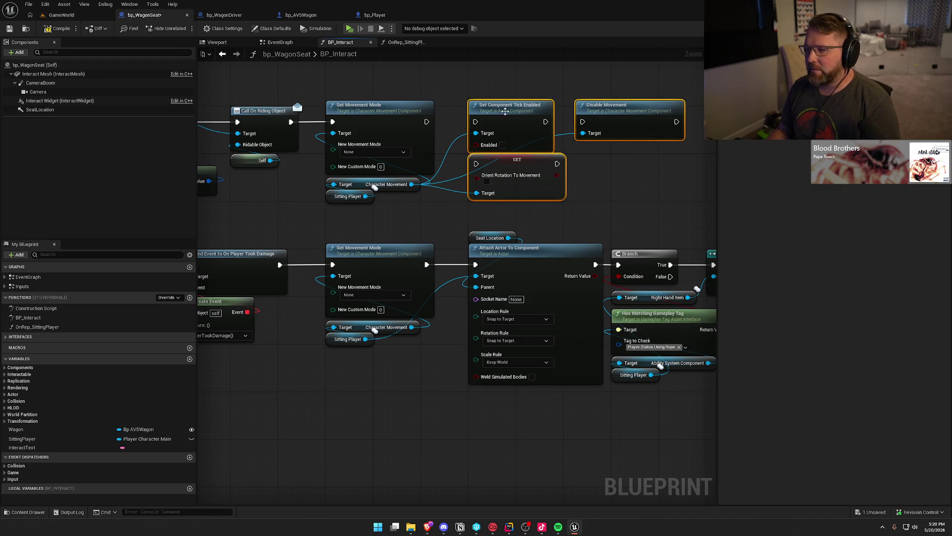
key(Delete)
mouse_move(537, 228)
mouse_down()
mouse_move(378, 182)
mouse_move(640, 347)
mouse_move(676, 151)
mouse_move(359, 136)
mouse_up()
mouse_move(411, 197)
mouse_down()
mouse_move(554, 198)
mouse_move(485, 223)
mouse_move(379, 288)
mouse_move(625, 304)
mouse_move(249, 176)
mouse_move(638, 319)
mouse_move(417, 304)
mouse_move(525, 415)
mouse_move(532, 399)
mouse_move(517, 393)
mouse_move(687, 394)
mouse_move(563, 378)
mouse_up()
- Paste Get Controller with Interacting Player and add an Un Possess node from it
drag(392, 217, 337, 138)
drag(522, 368, 506, 331)
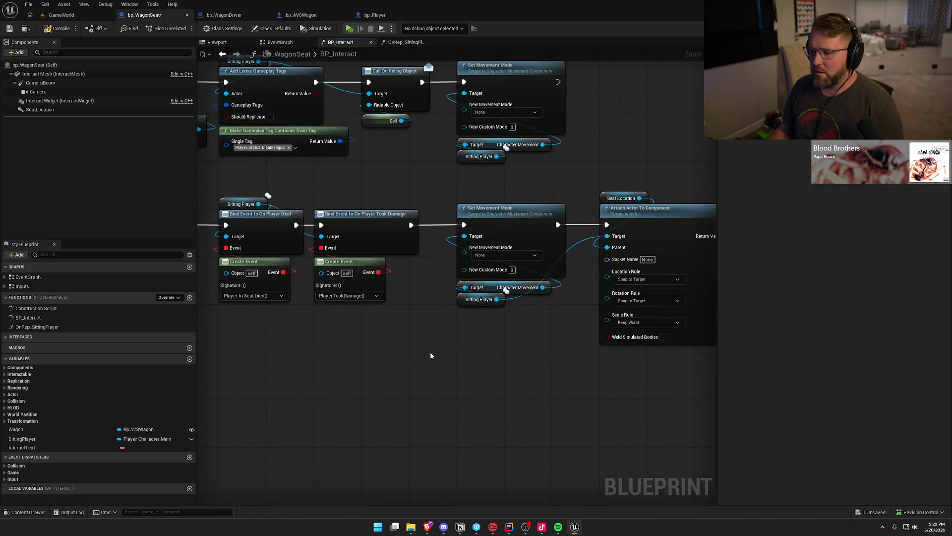
drag(430, 351, 294, 351)
drag(265, 154, 206, 134)
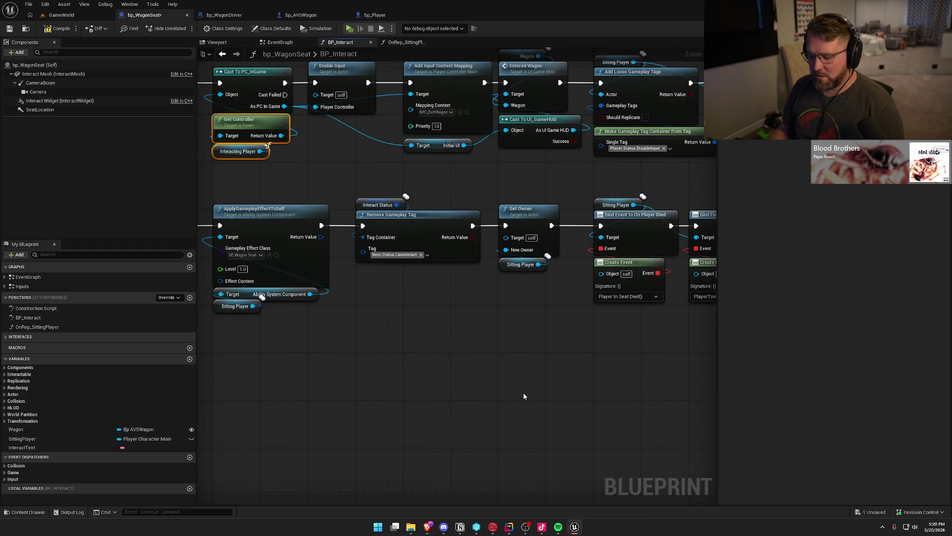
key(ctrl+v)
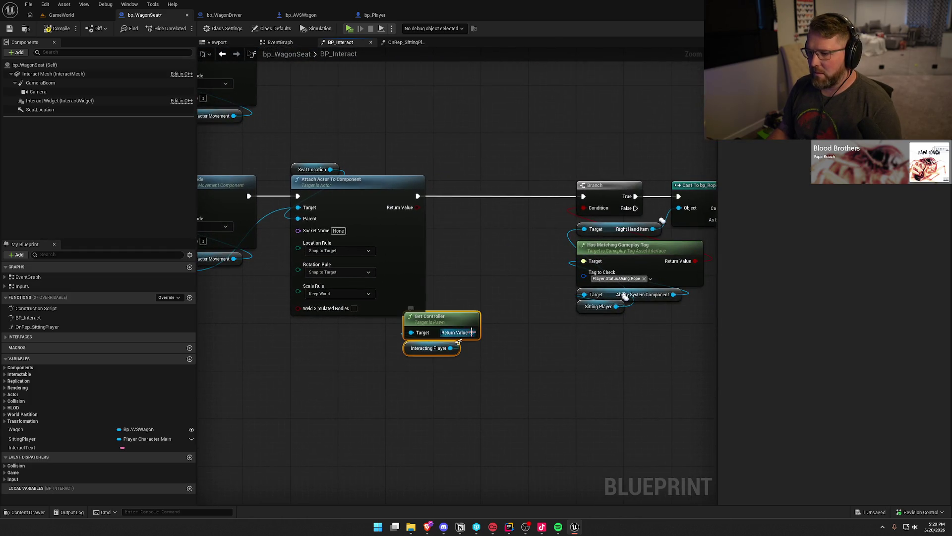
drag(471, 332, 496, 320)
text(unpossess)
key(Return)
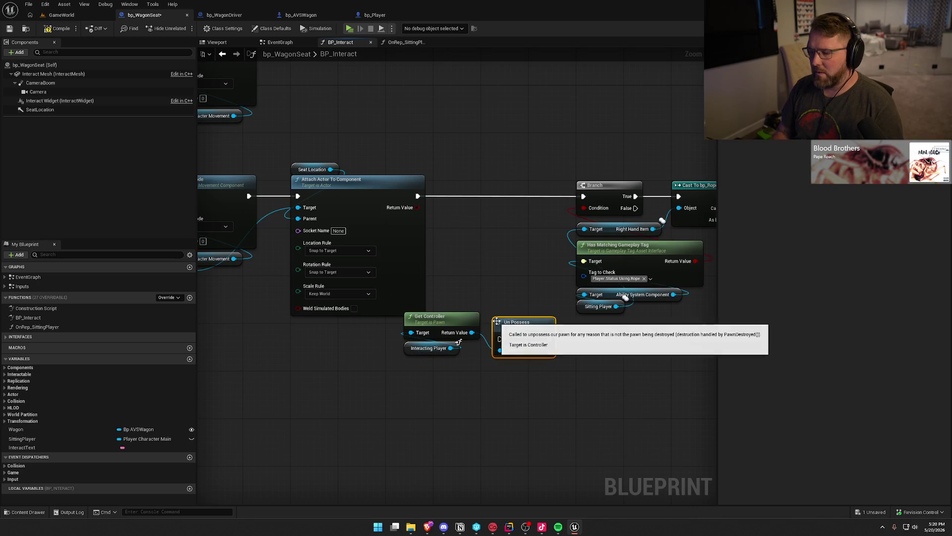
- Wire Un Possess between Attach Actor To Component and the Branch, and tidy the nodes
drag(500, 339, 417, 199)
mouse_move(547, 339)
mouse_down()
mouse_move(584, 196)
mouse_move(502, 187)
mouse_move(509, 195)
mouse_up()
drag(481, 295, 433, 388)
drag(430, 317, 526, 222)
click(58, 16)
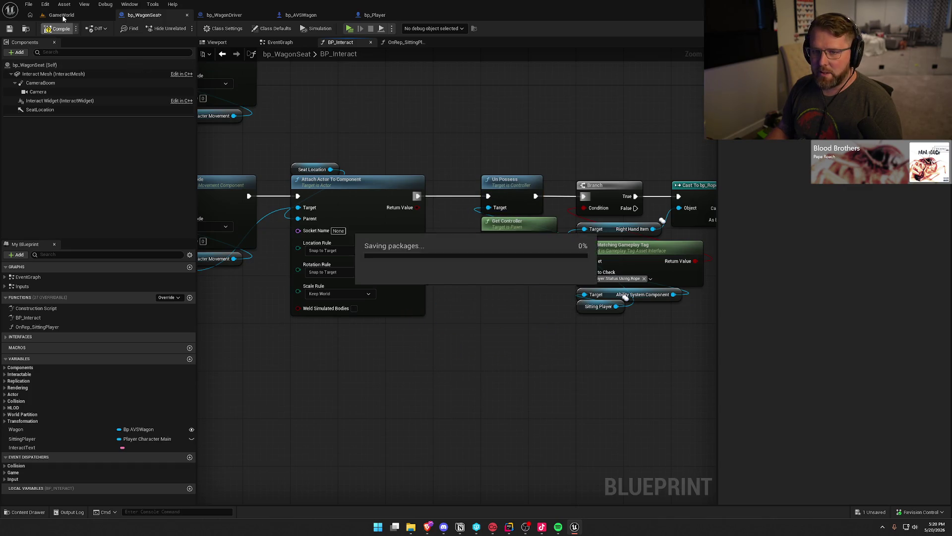
- Start a two-client play session with the server and Client 1 windows side by side
click(213, 26)
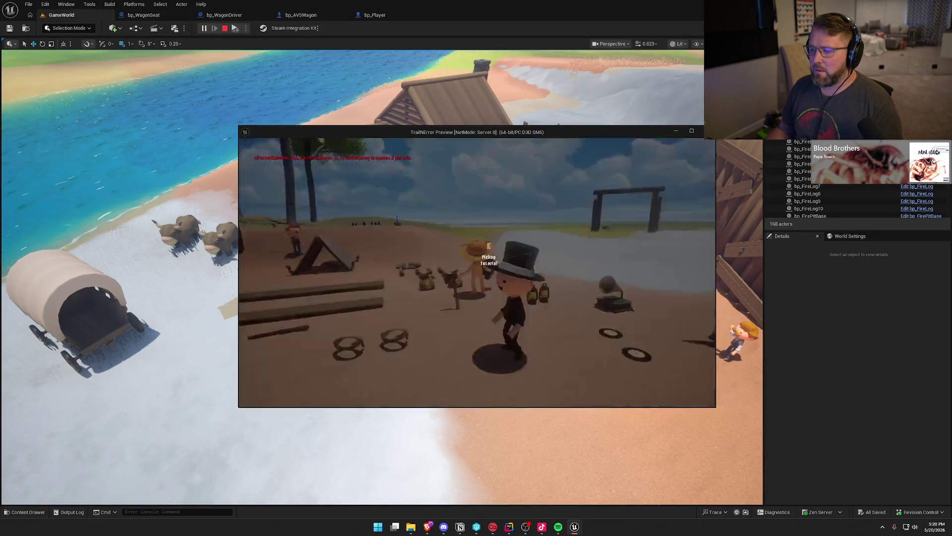
key(super)
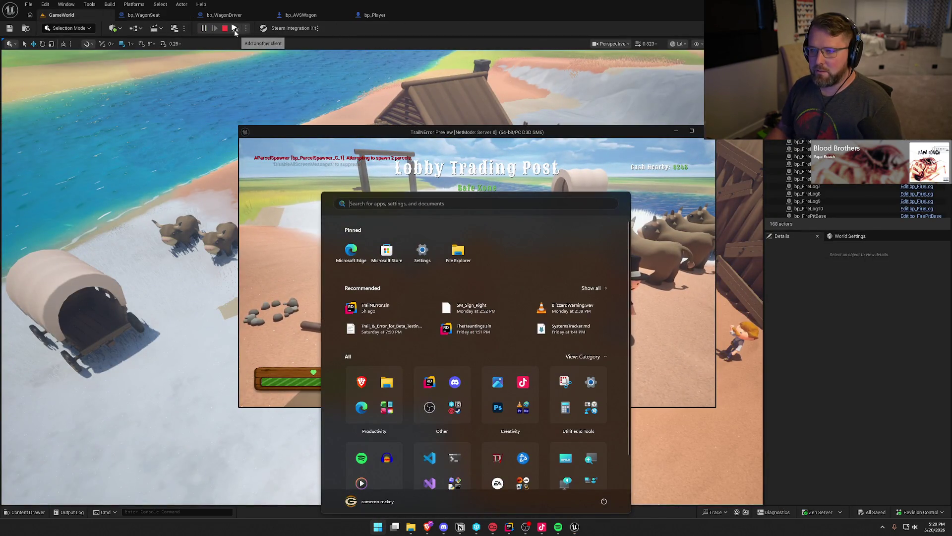
key(alt+Return)
key(alt+Return)
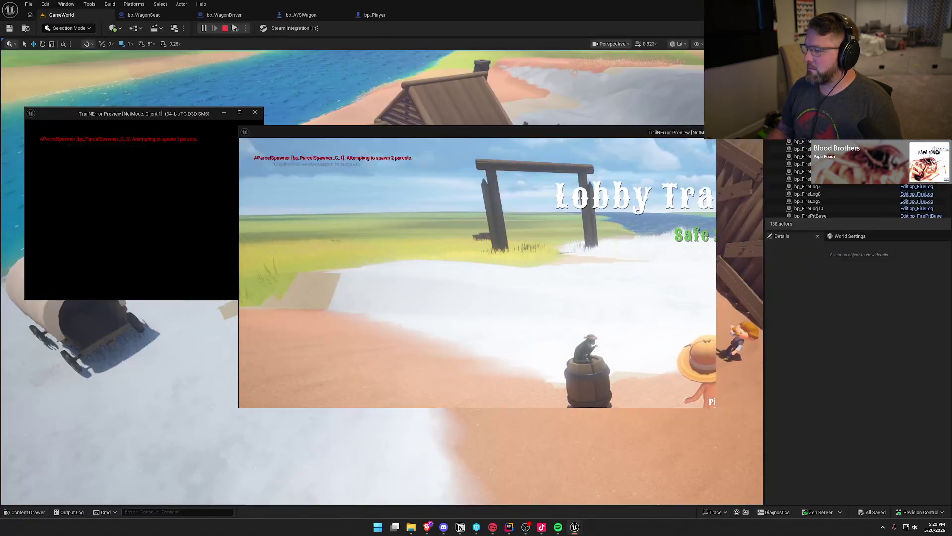
drag(447, 137, 676, 118)
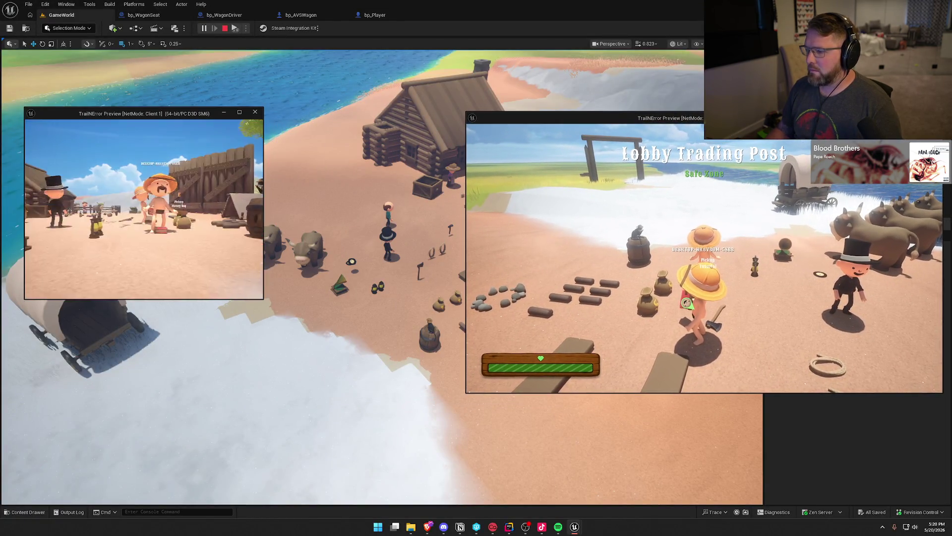
key(super)
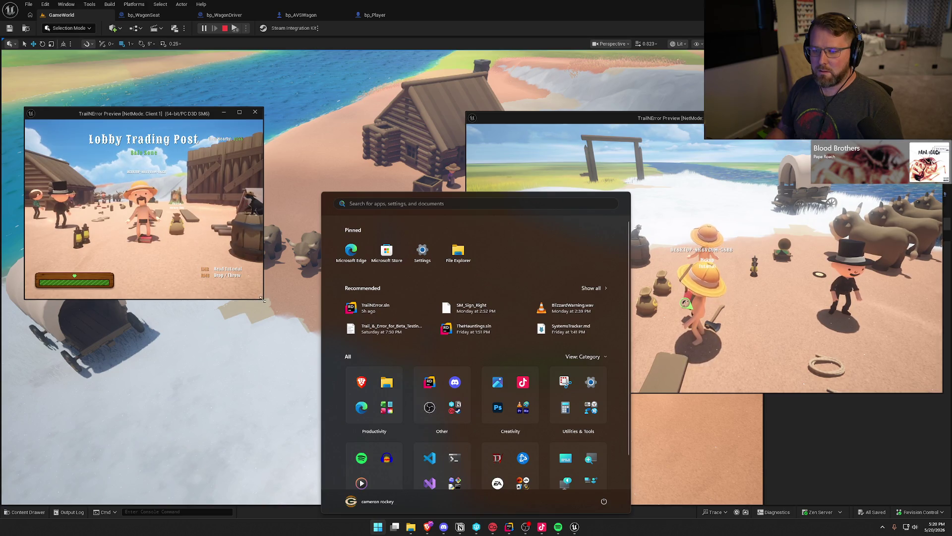
click(264, 301)
mouse_move(263, 300)
mouse_down()
mouse_move(445, 397)
mouse_move(462, 395)
mouse_up()
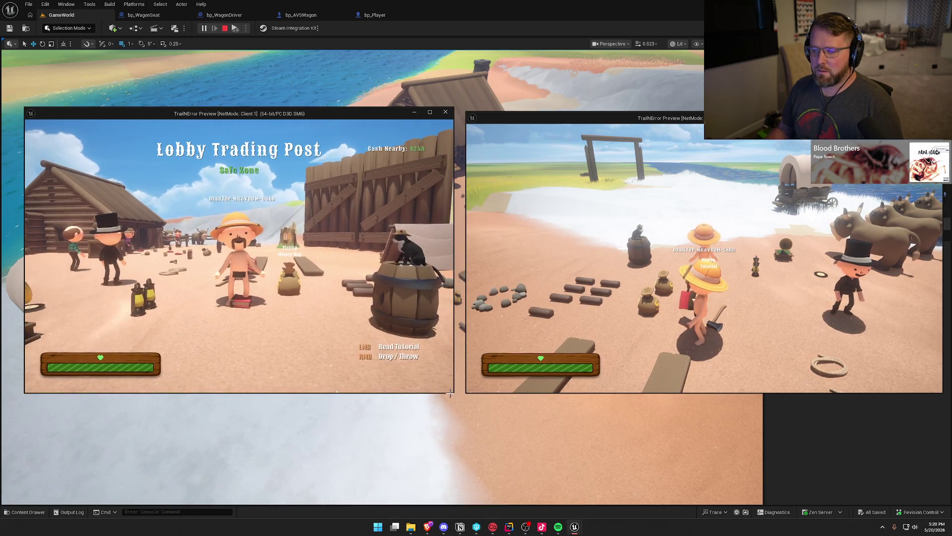
- Sit Client 1 in the wagon seat, then mount an ox as the server and ride to the wagon
key(w)
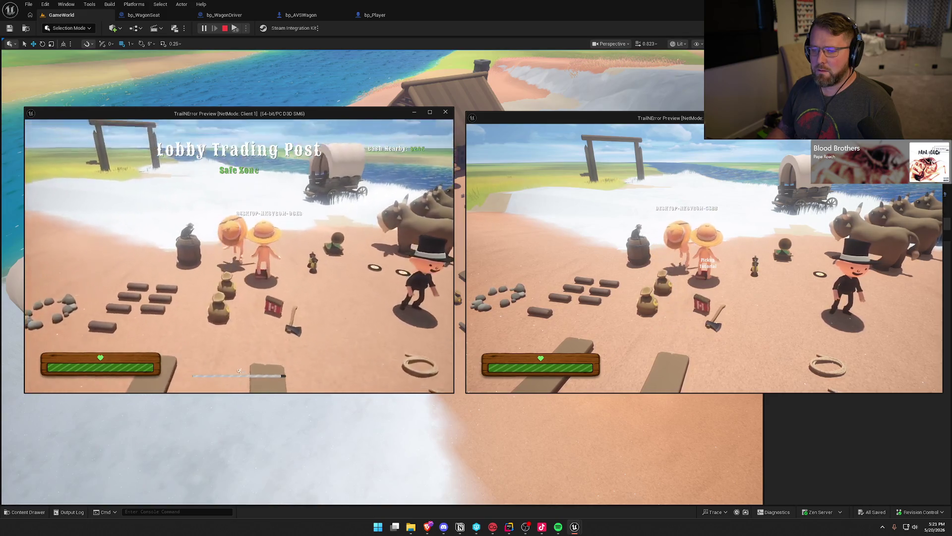
key(e)
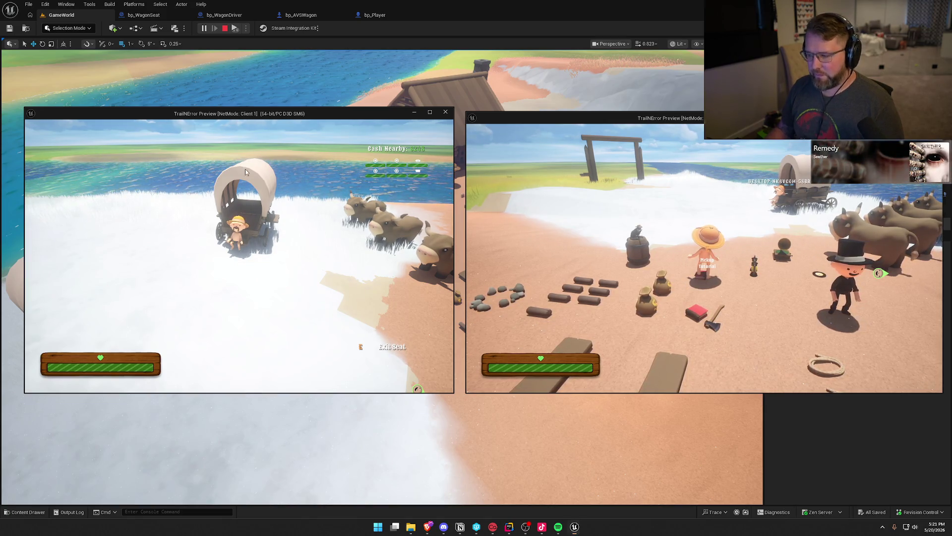
key(super)
click(706, 190)
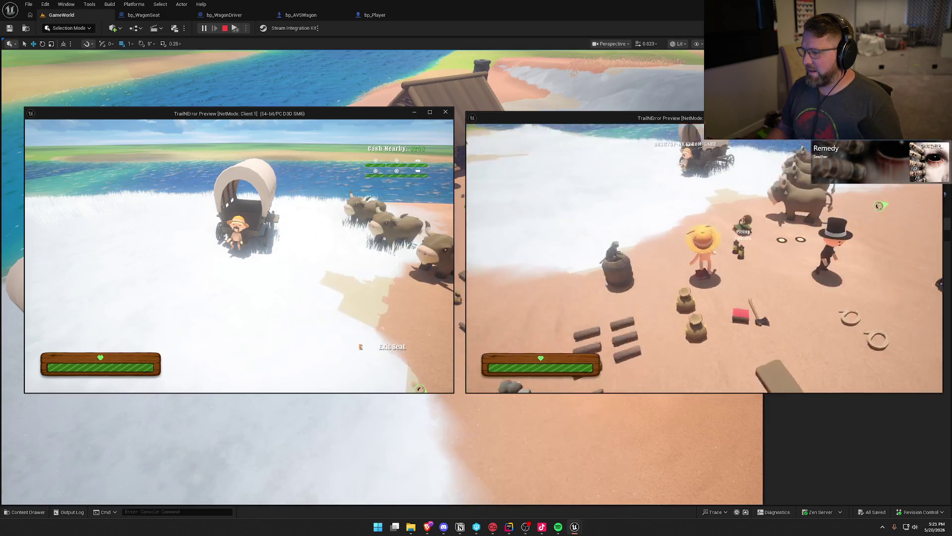
key(e)
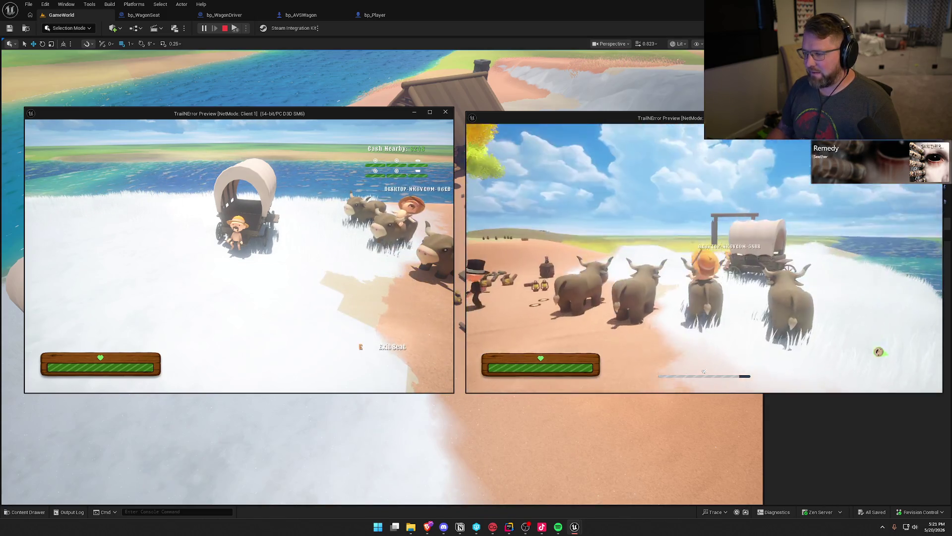
key(w)
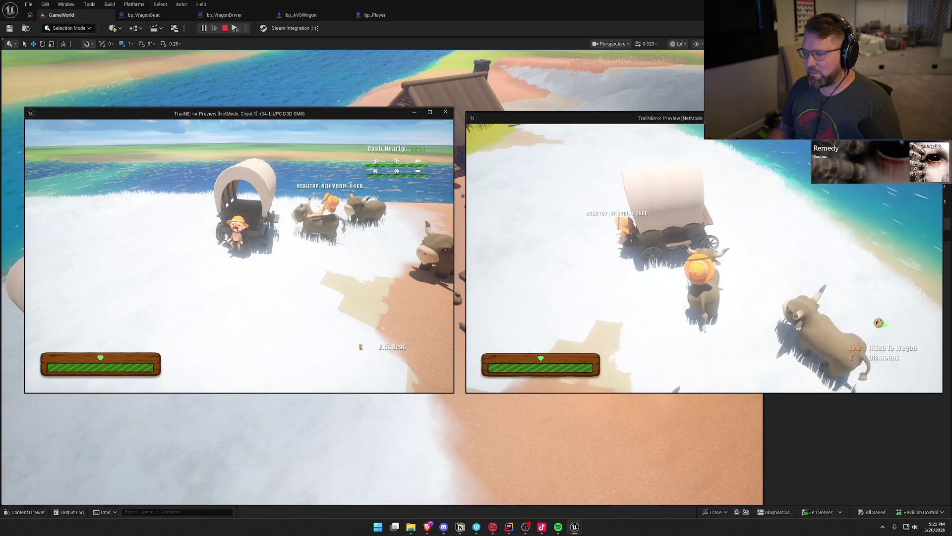
key(w)
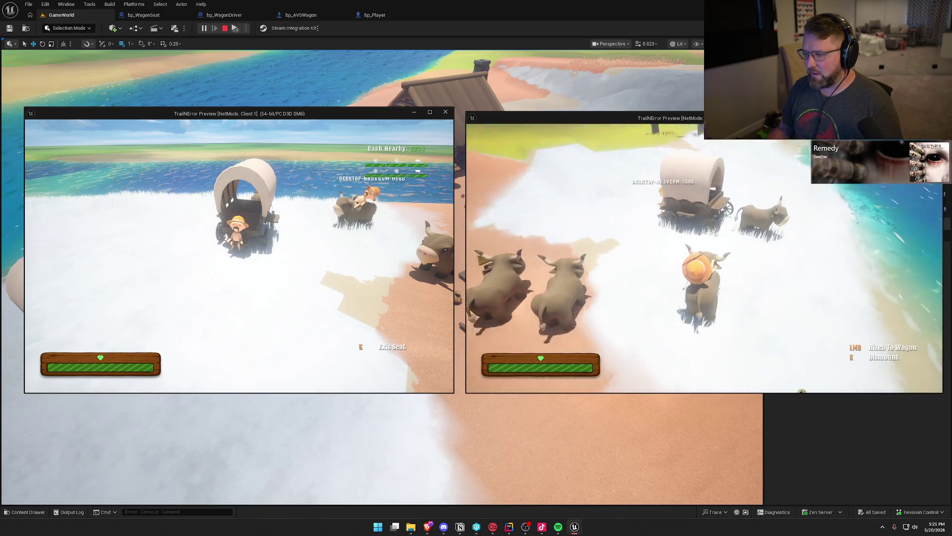
key(w)
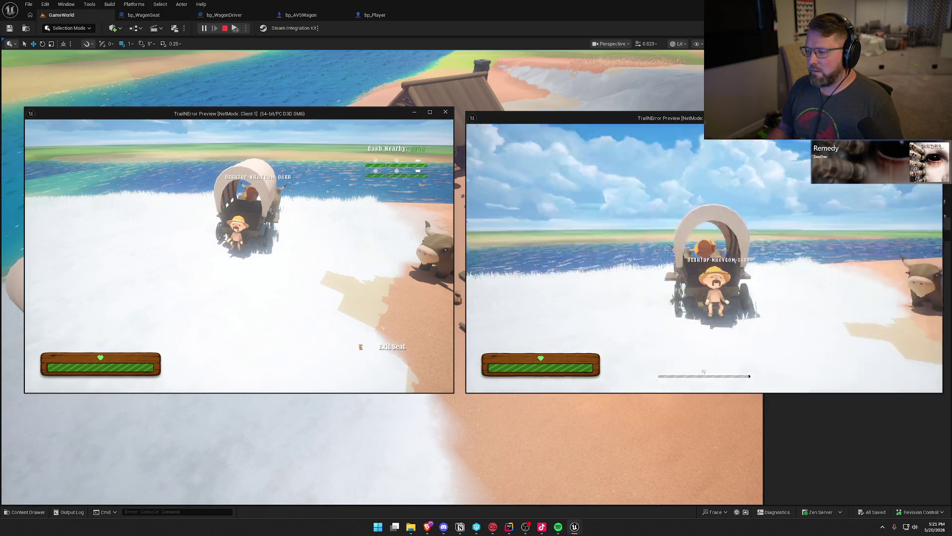
- Hitch the ox and drive the wagon along the shore with the rider seated, then stop play
key(w)
key(w)
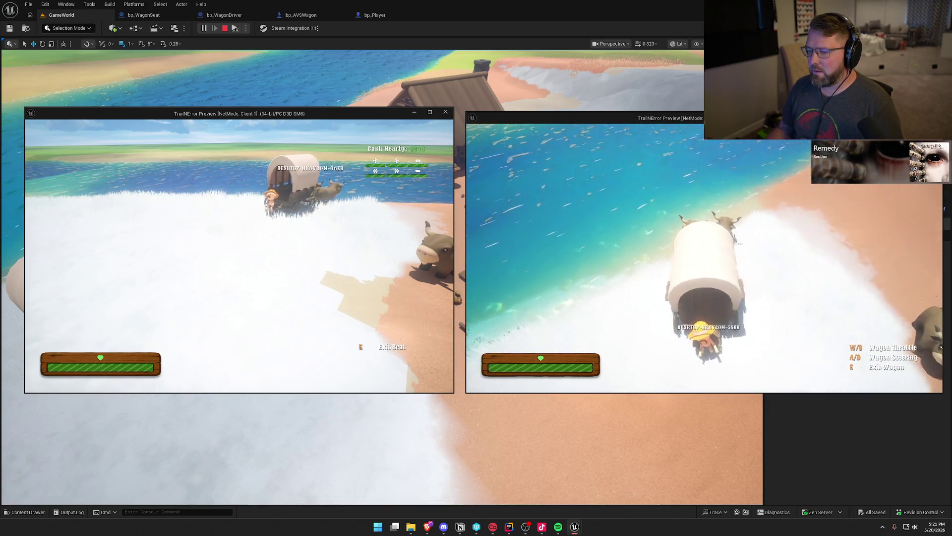
key(w)
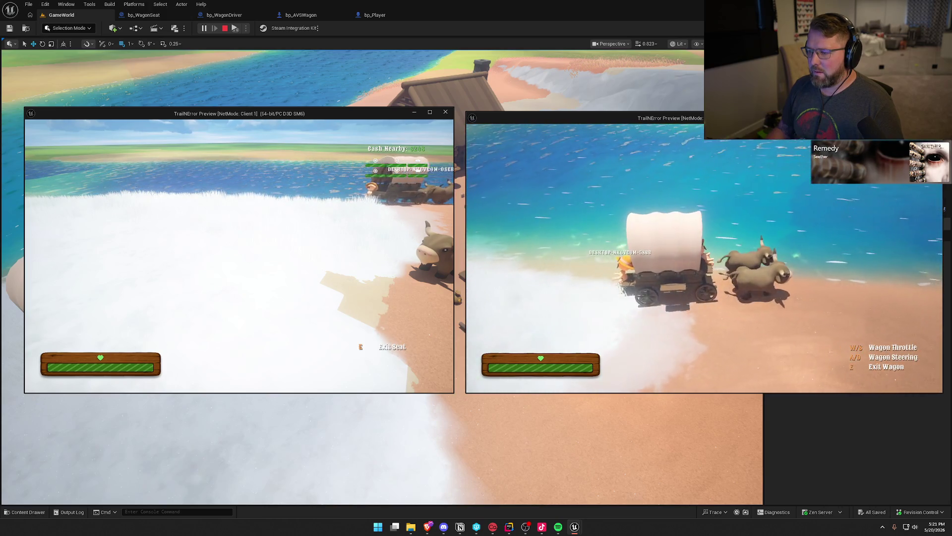
key(w)
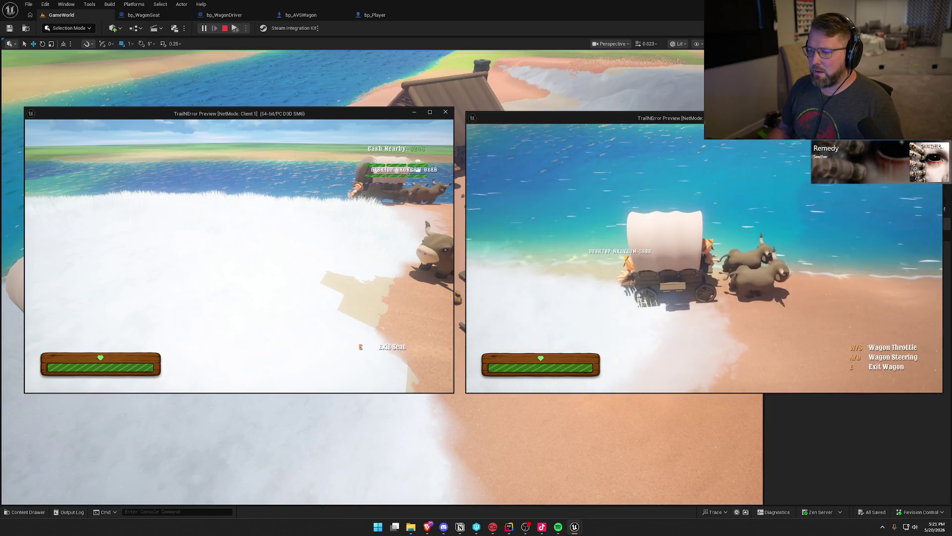
key(w)
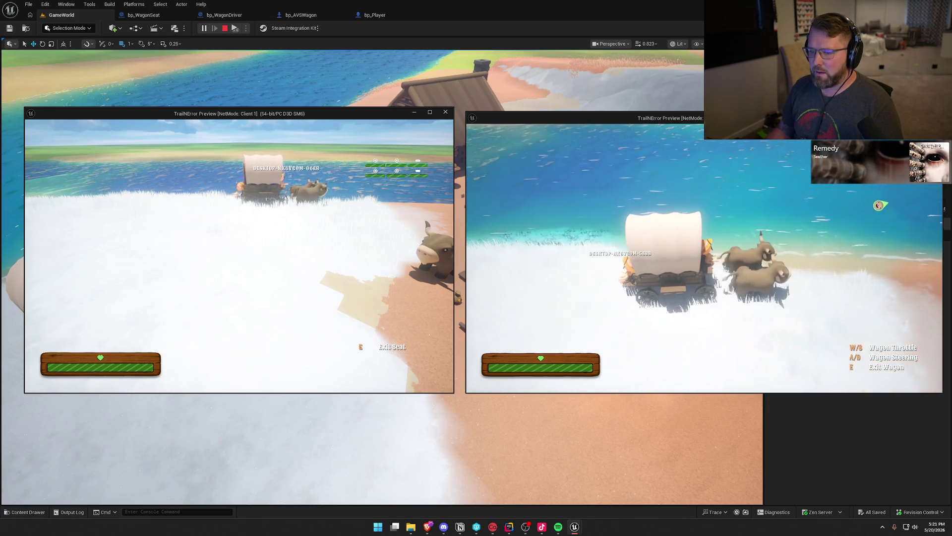
key(w)
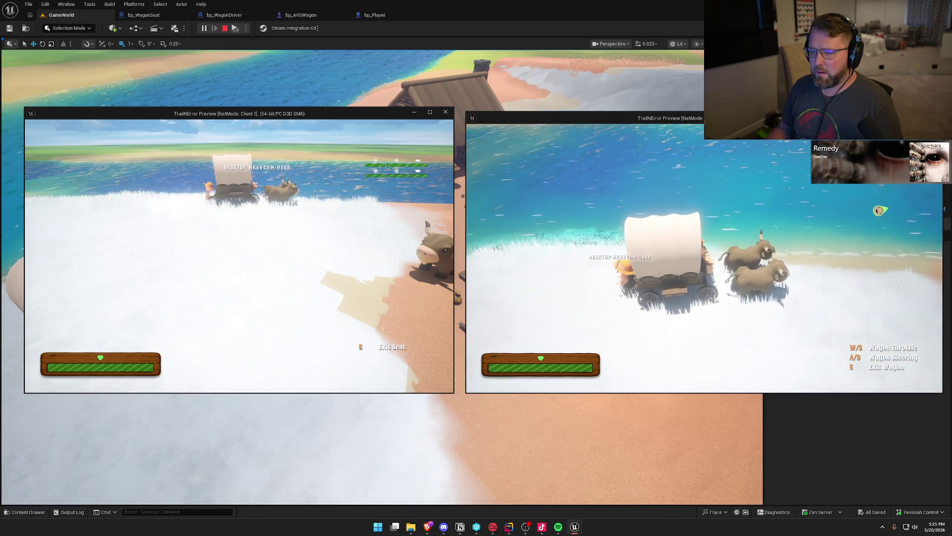
key(w)
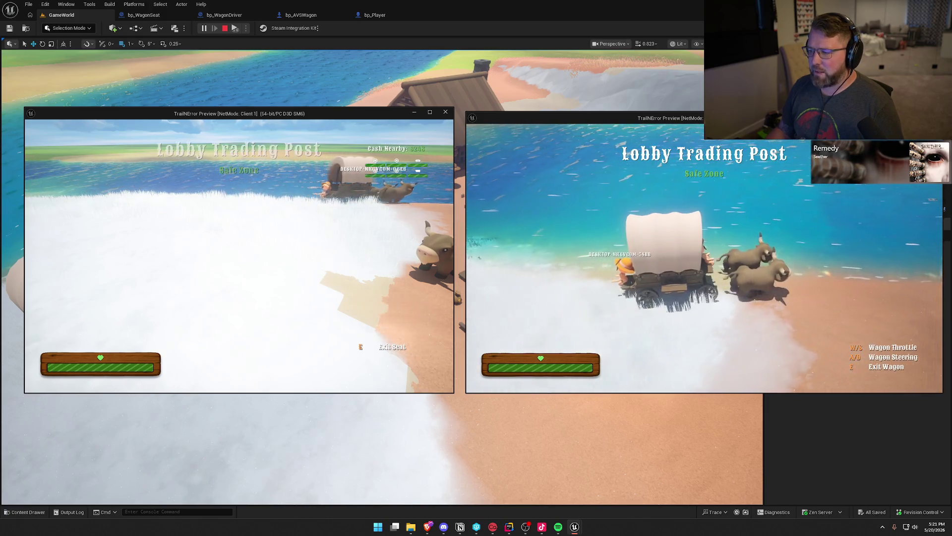
key(w)
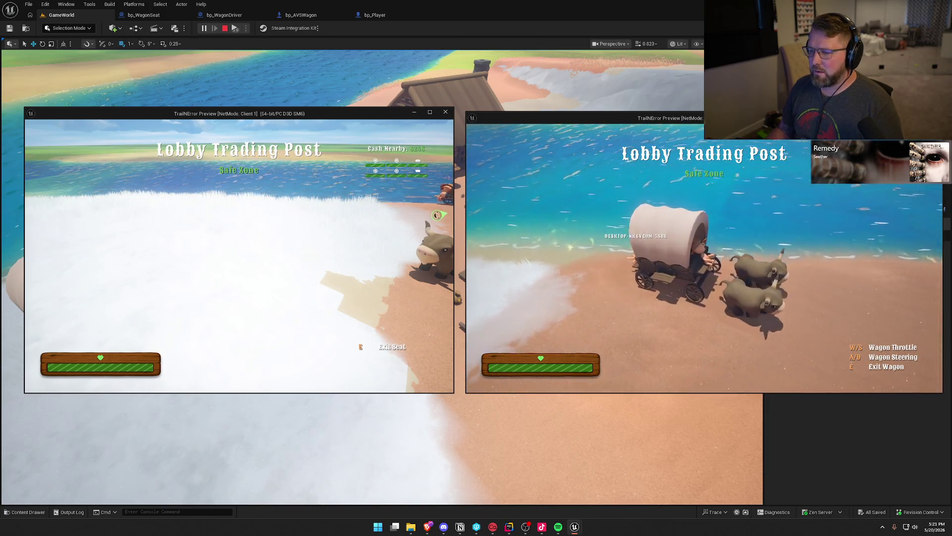
key(Escape)
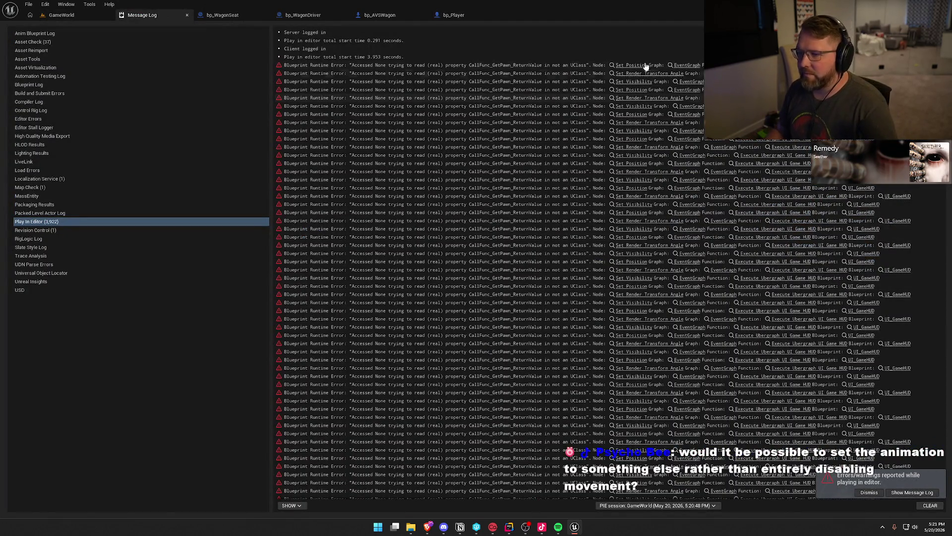
- Inspect the Accessed None error node, then close the HUD graph and Message Log tabs
click(674, 158)
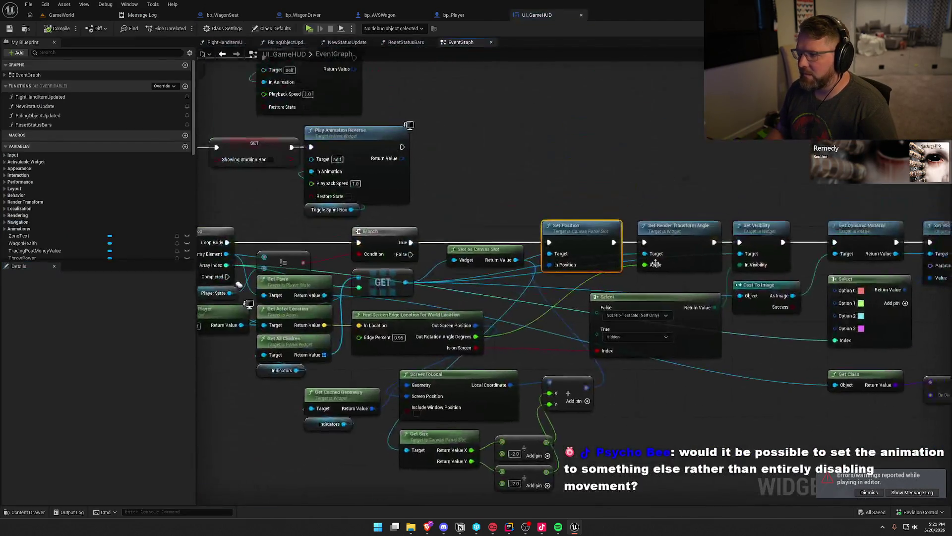
middle_click(549, 17)
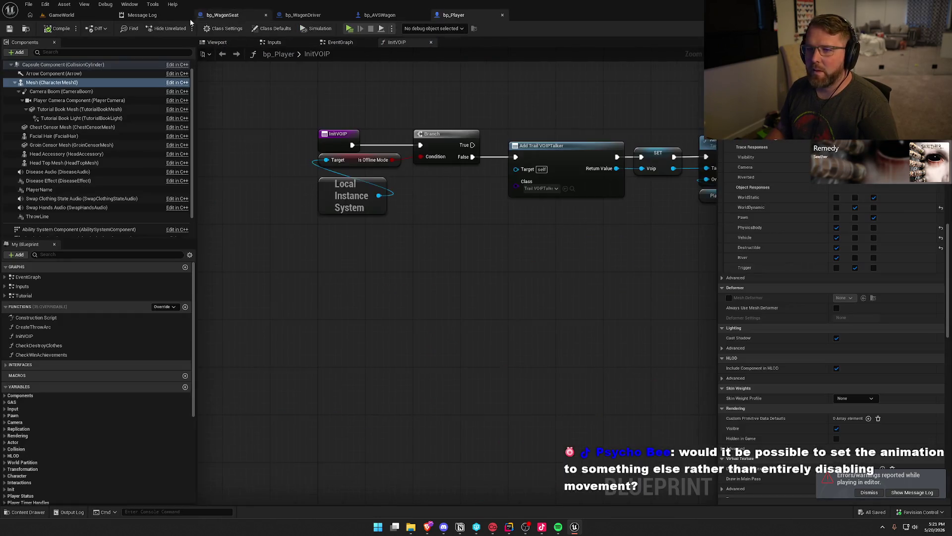
click(156, 16)
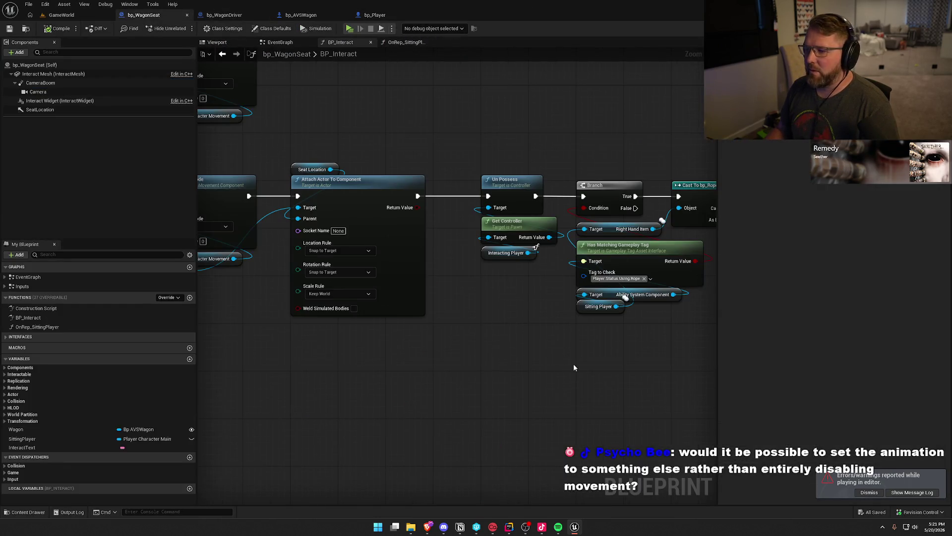
- Delete Un Possess and Get Controller and wire Attach Actor To Component straight into the Branch
drag(442, 287, 389, 169)
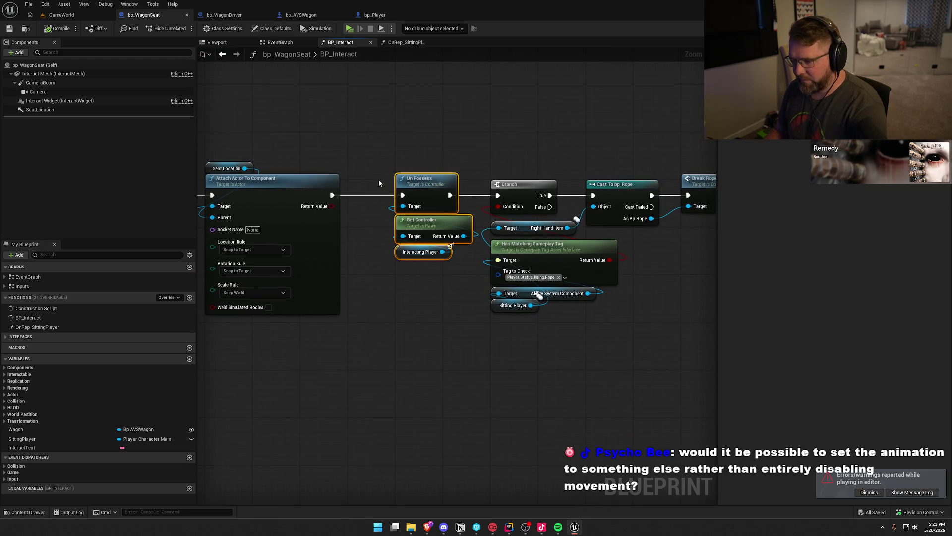
key(Delete)
drag(332, 195, 497, 195)
drag(440, 131, 659, 378)
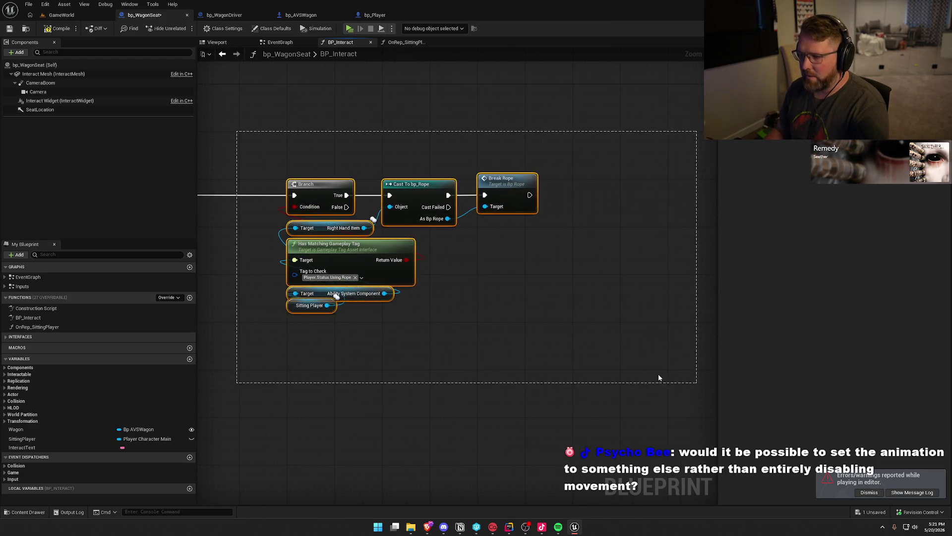
drag(211, 226, 522, 235)
drag(623, 200, 481, 198)
drag(250, 378, 429, 374)
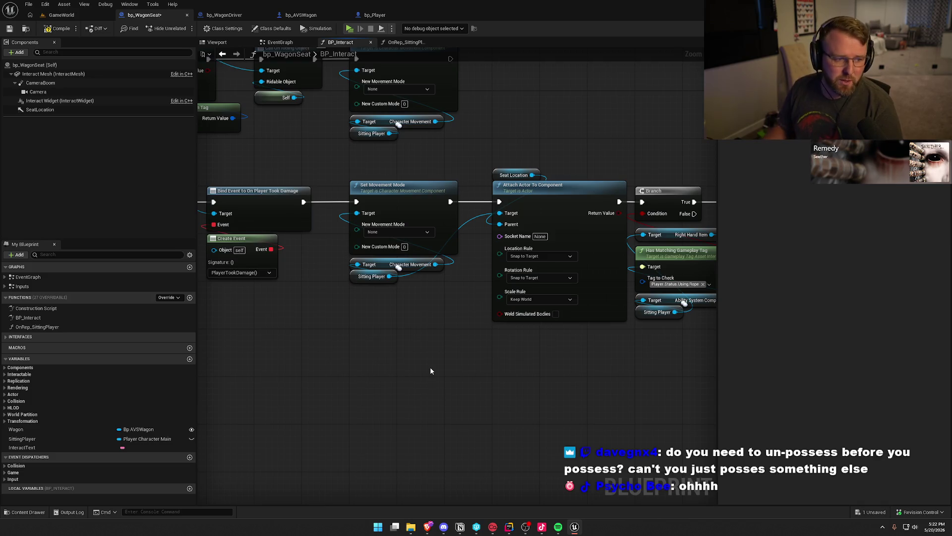
key(alt+Tab)
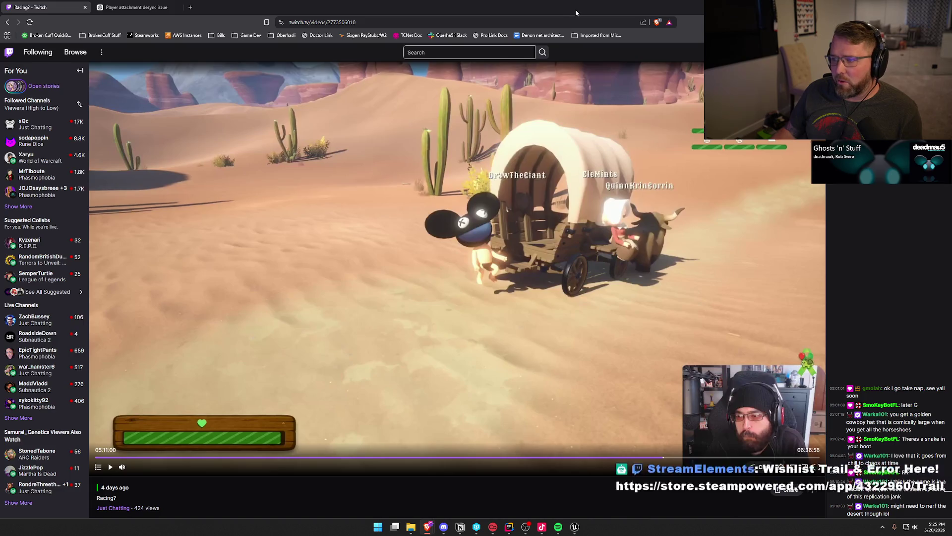
- Add a SET Orient Rotation To Movement node from Character Movement after Set Movement Mode
click(575, 526)
mouse_move(351, 228)
mouse_down()
mouse_move(377, 233)
mouse_move(413, 216)
mouse_up()
text(set orien)
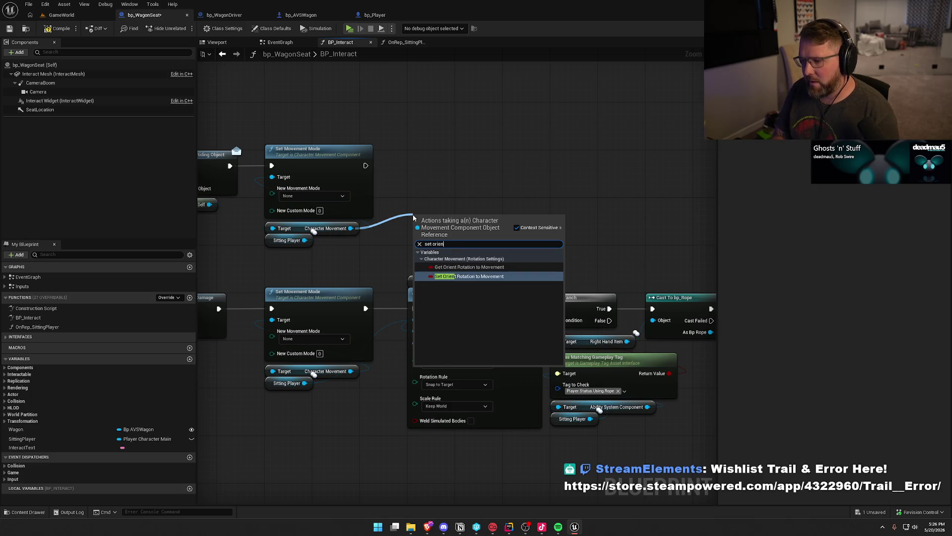
key(Escape)
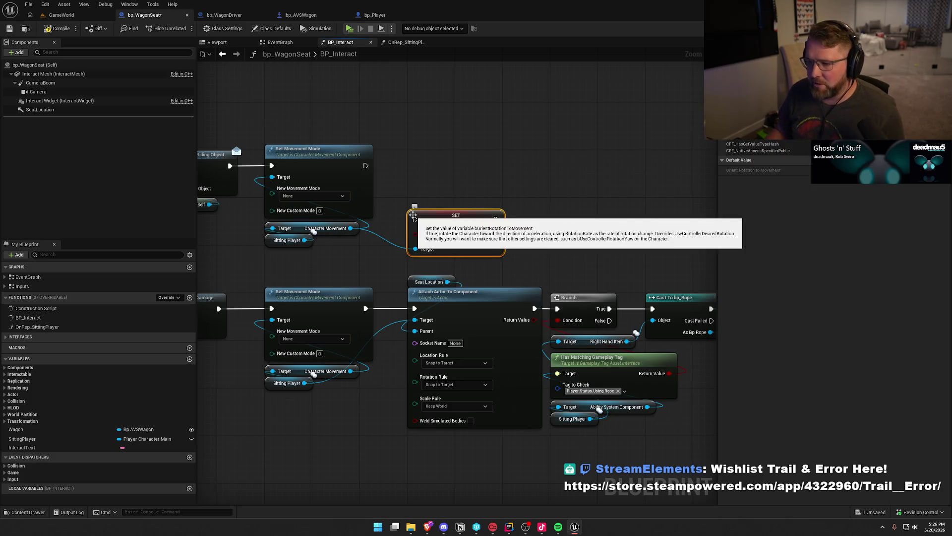
drag(415, 219, 366, 166)
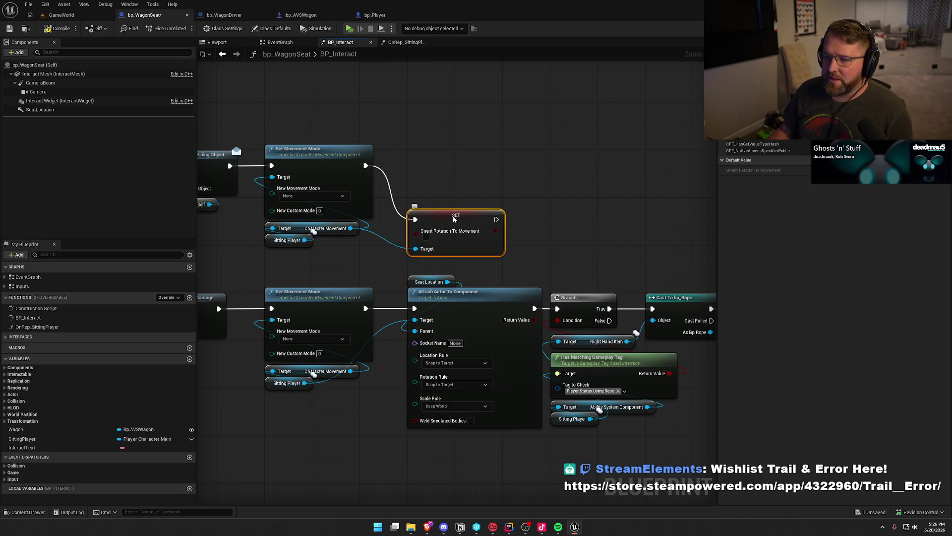
drag(461, 224, 462, 171)
click(447, 235)
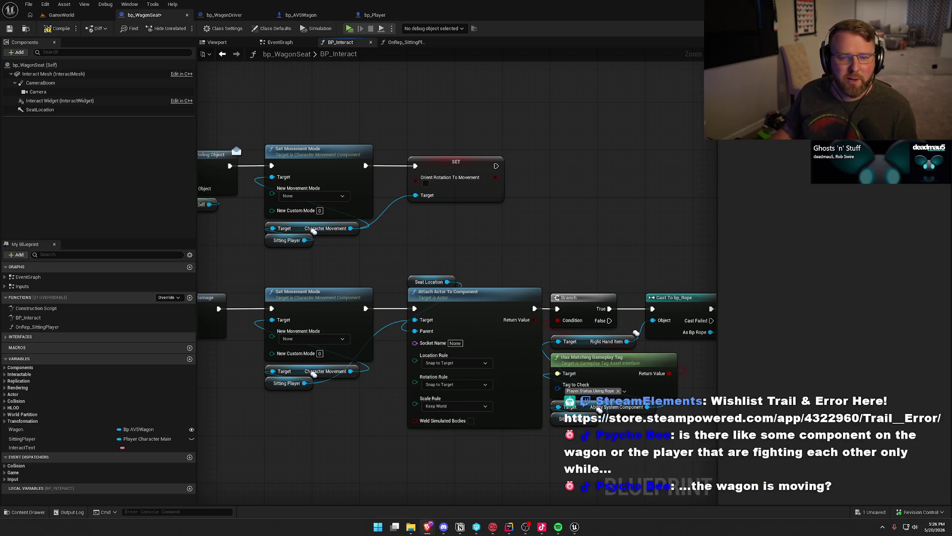
drag(462, 250, 464, 259)
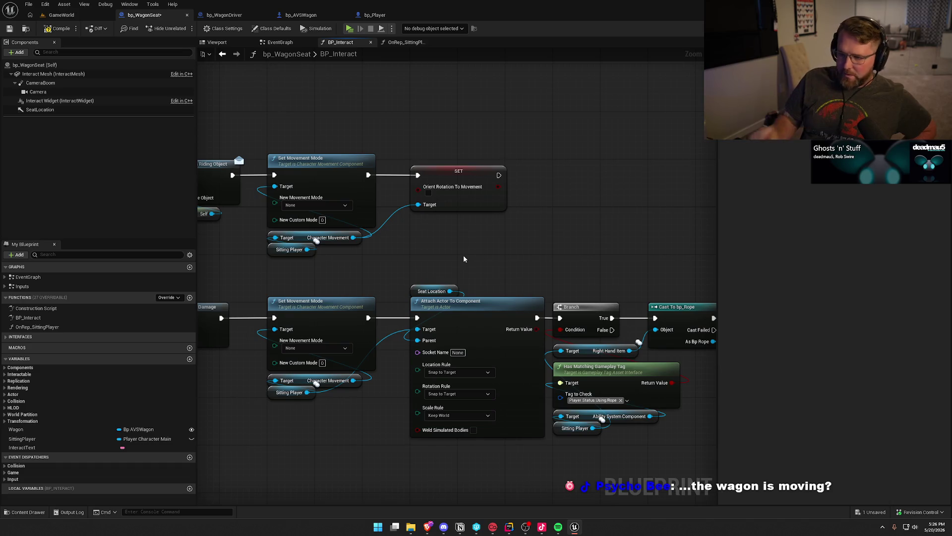
- Replace the upper Set Movement Mode with pasted copies of Set Movement Mode and Attach Actor To Component
drag(425, 269, 440, 268)
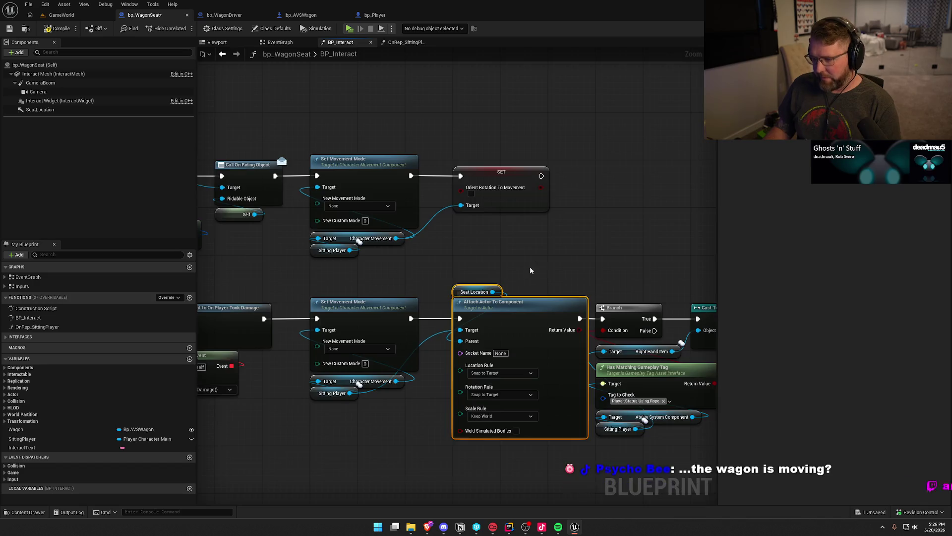
drag(534, 257, 487, 294)
drag(451, 211, 641, 212)
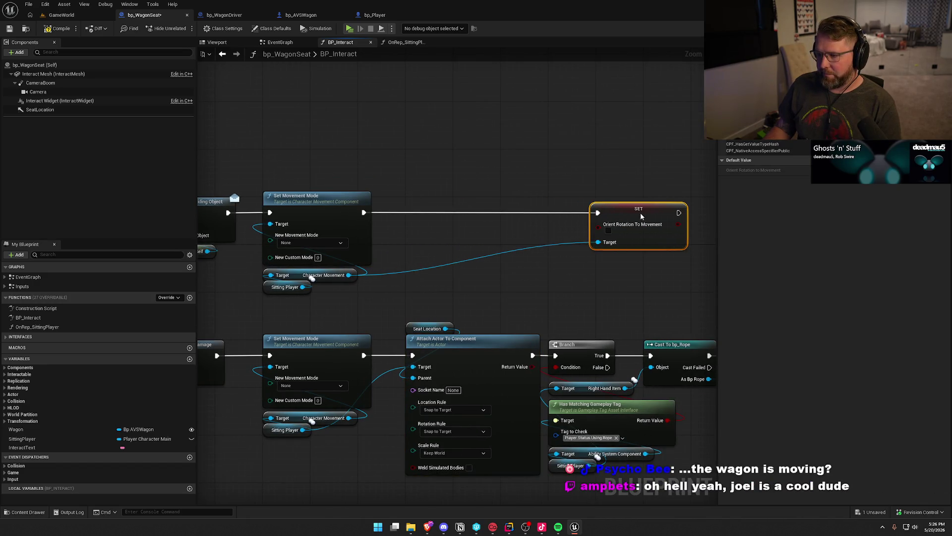
mouse_move(248, 313)
mouse_down()
mouse_move(392, 419)
mouse_move(453, 439)
mouse_up()
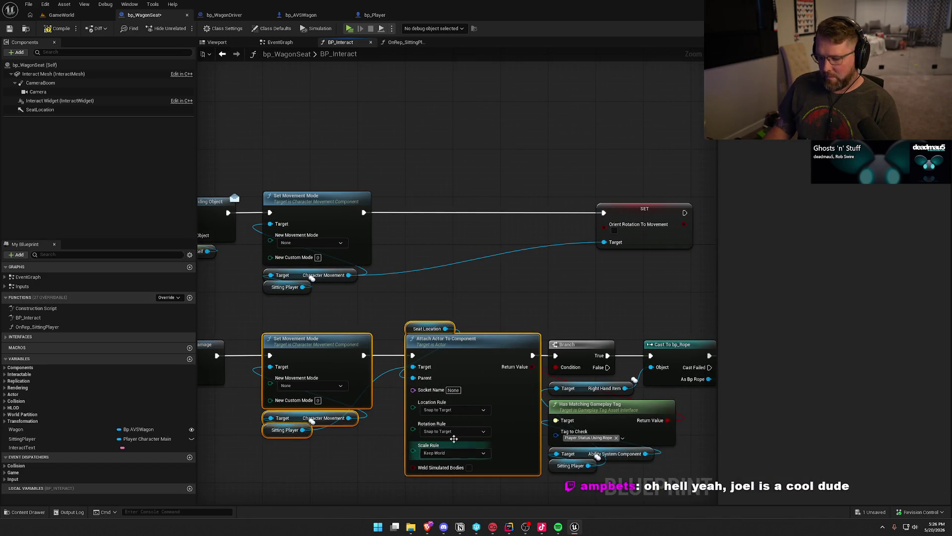
drag(259, 158, 380, 272)
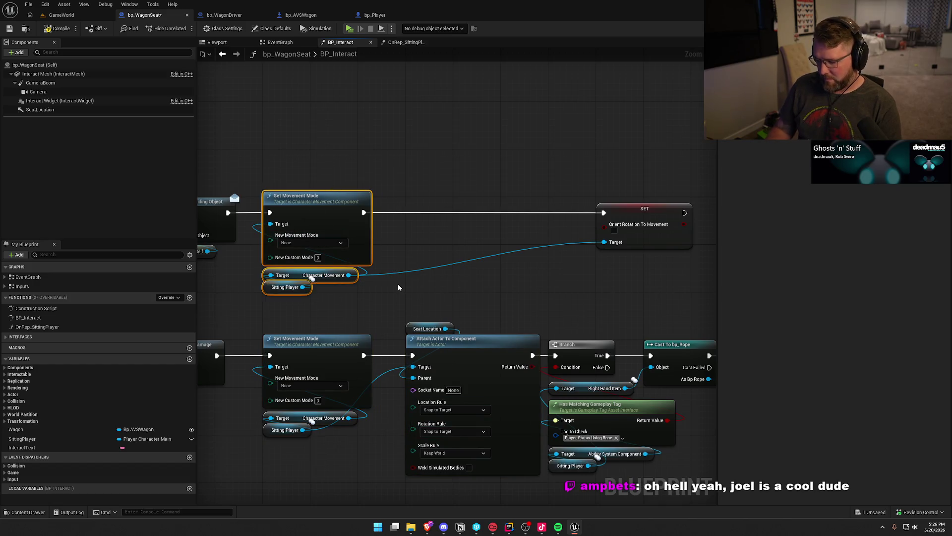
key(Delete)
key(ctrl+v)
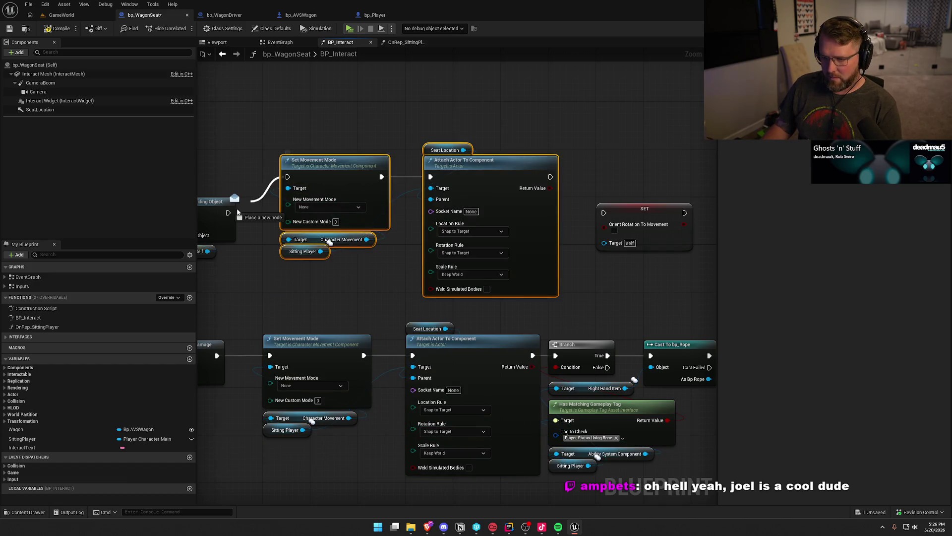
drag(313, 169, 296, 203)
click(430, 177)
- Wire the Seat Location Attach Actor To Component into the SET node targeting Character Movement
drag(430, 177, 449, 199)
drag(461, 197, 461, 166)
drag(533, 182, 594, 222)
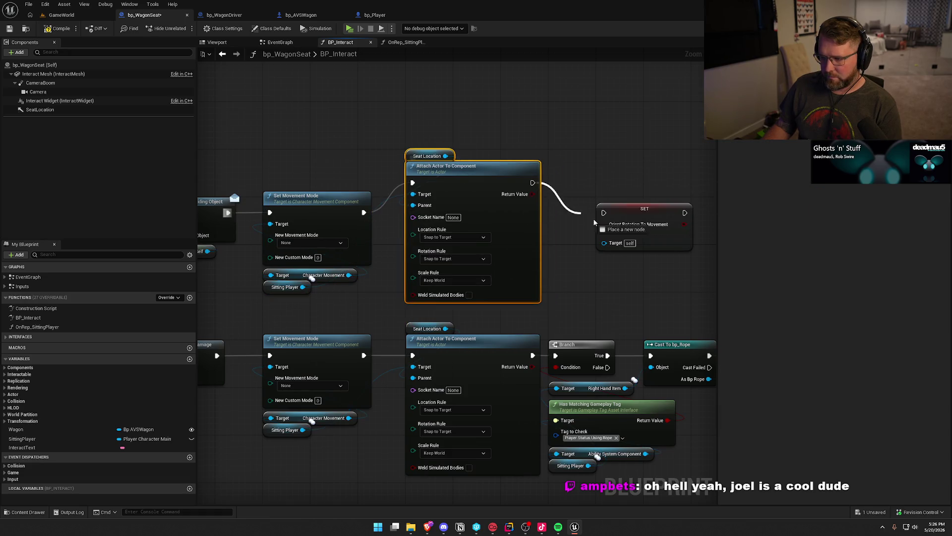
drag(349, 274, 349, 274)
drag(645, 216, 604, 216)
click(595, 169)
drag(269, 187, 324, 171)
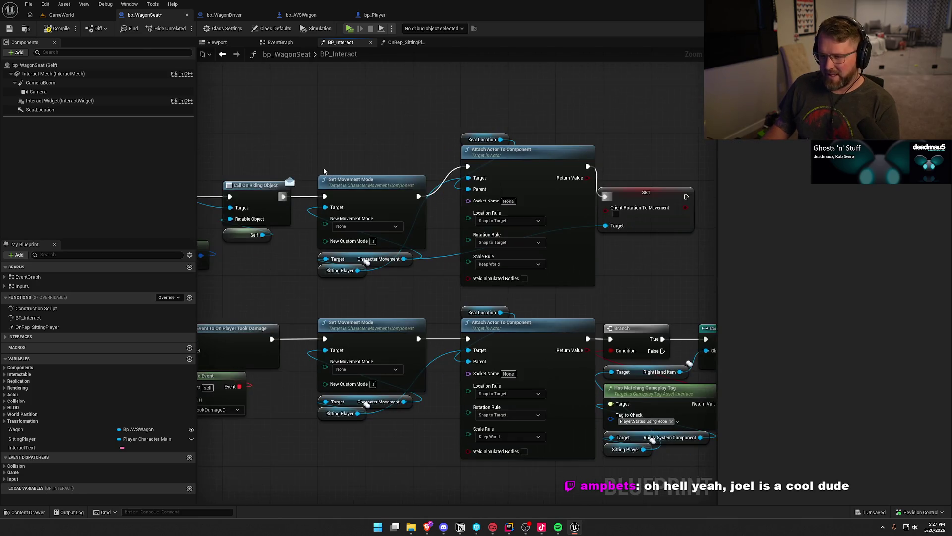
click(55, 16)
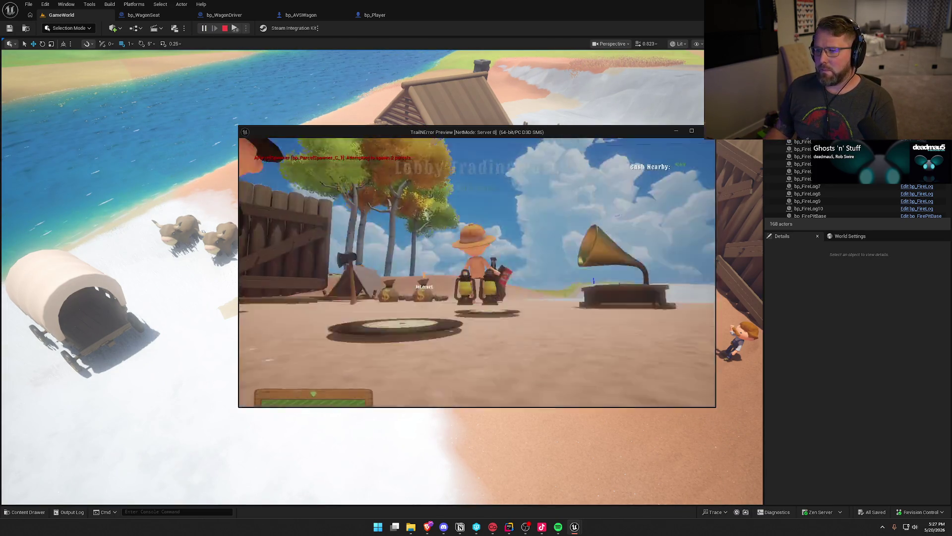
- Move the server window right, enlarge the Client 1 window, and walk its player toward the wagon
key(super)
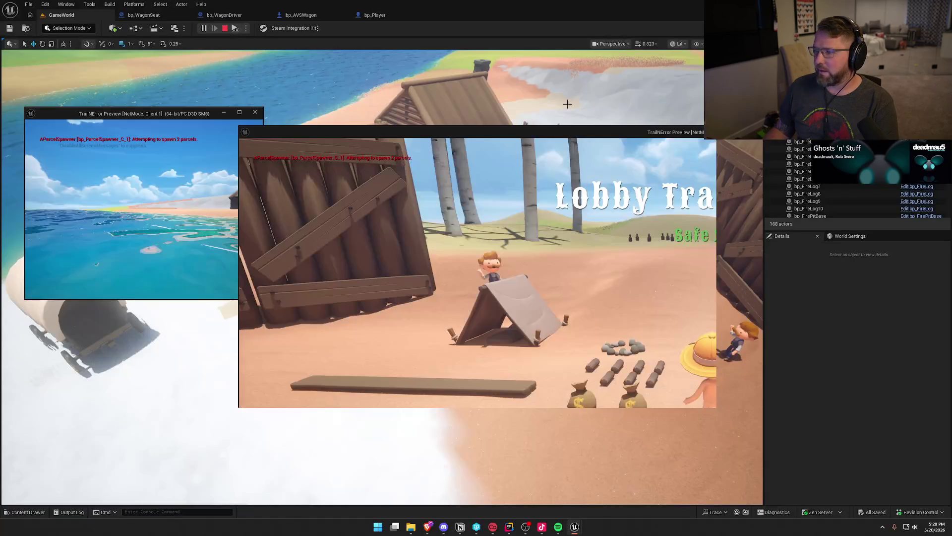
mouse_move(567, 132)
mouse_down()
mouse_move(771, 132)
mouse_move(795, 121)
mouse_up()
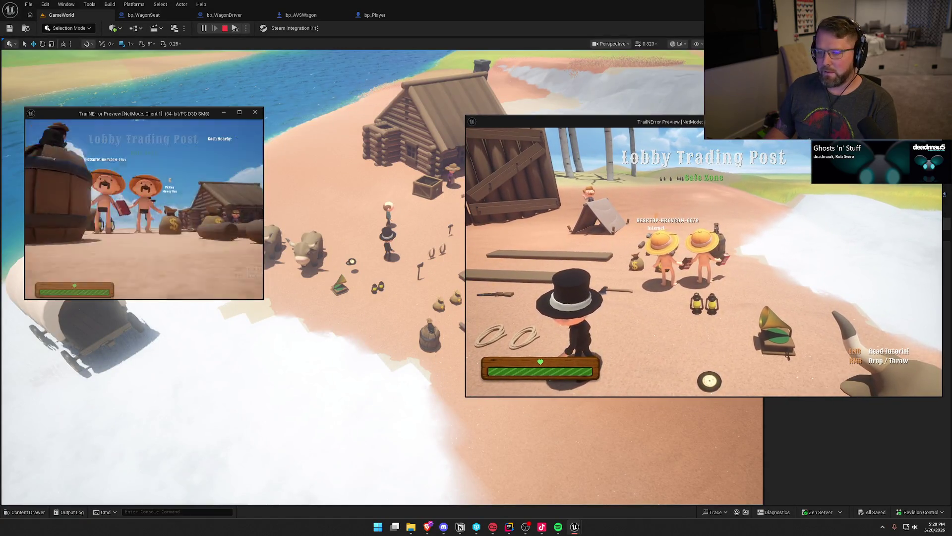
key(super)
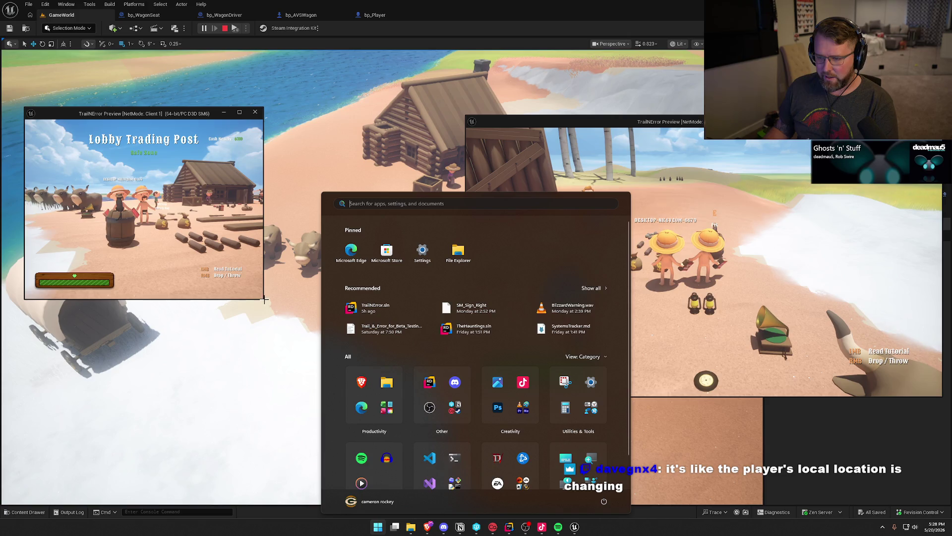
mouse_move(263, 299)
mouse_down()
mouse_move(379, 347)
mouse_move(457, 396)
mouse_up()
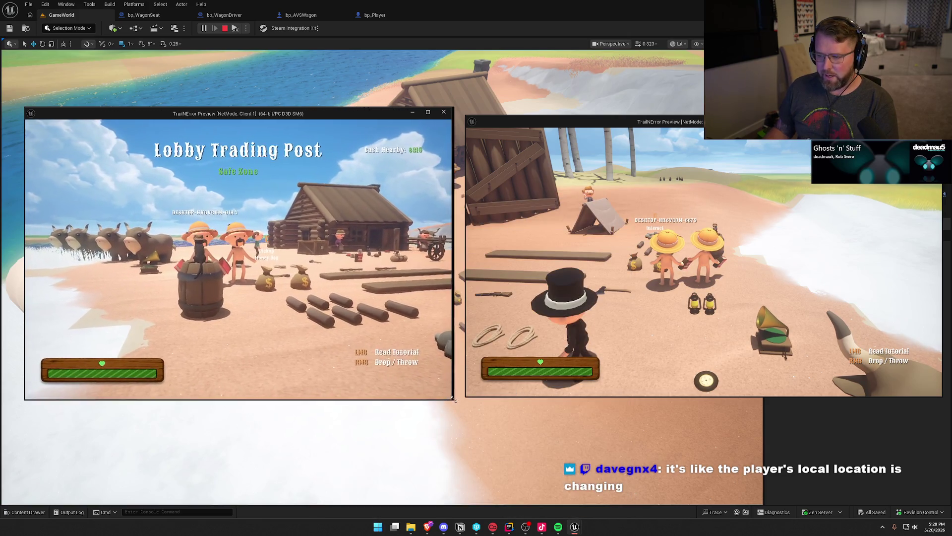
click(446, 387)
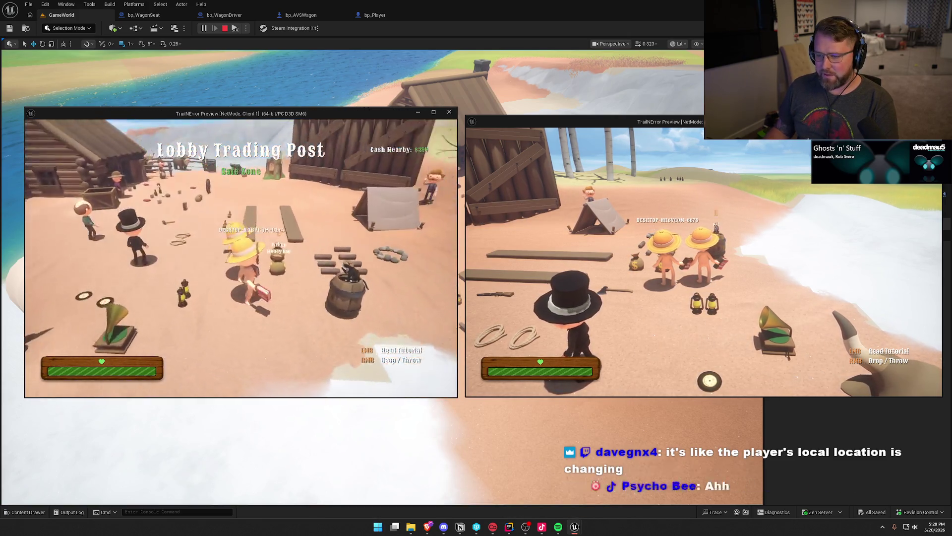
key(w)
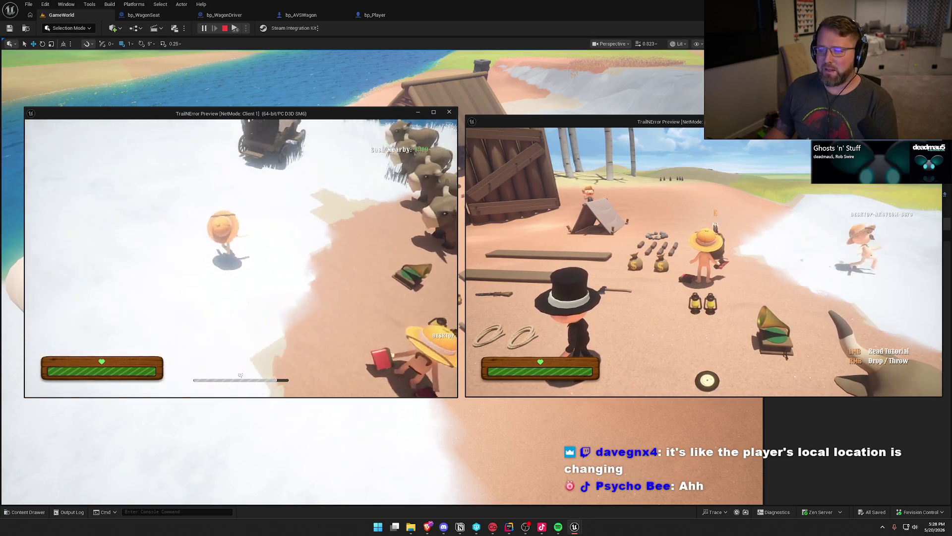
- Seat Client 1 in the wagon, then walk the second player to the oxen and ride one to the wagon
key(e)
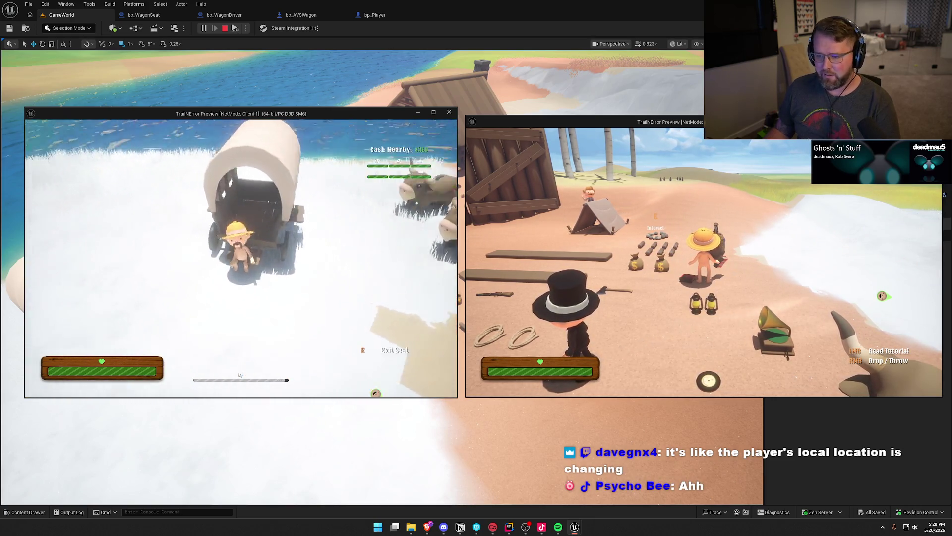
key(super)
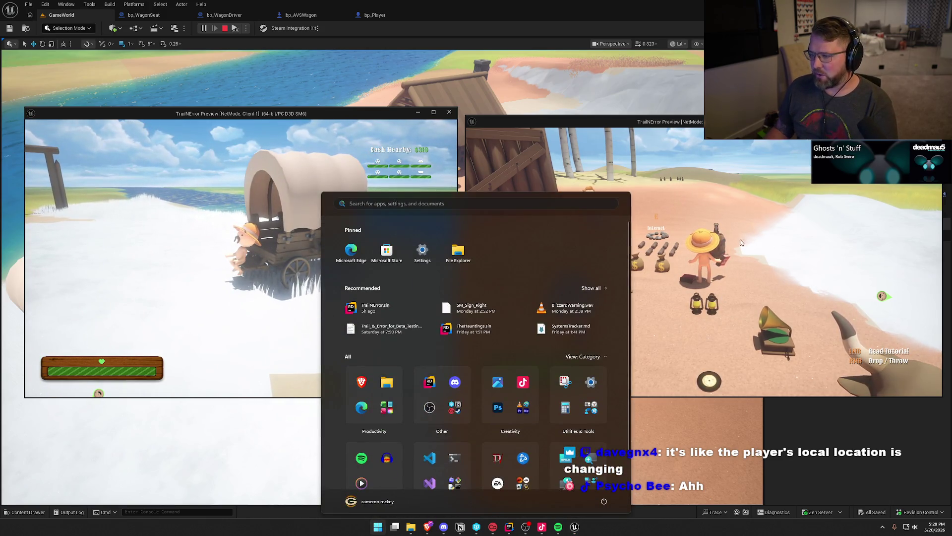
click(740, 242)
key(w)
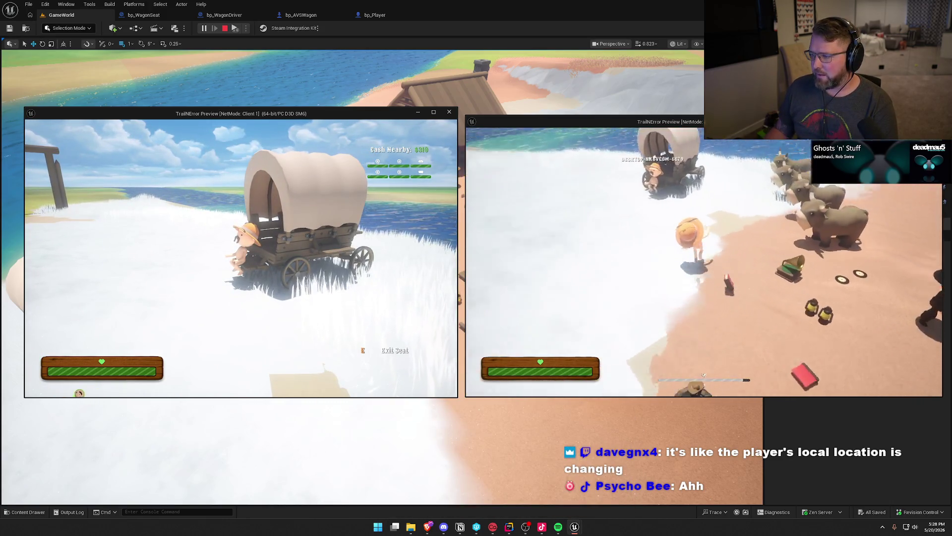
key(w)
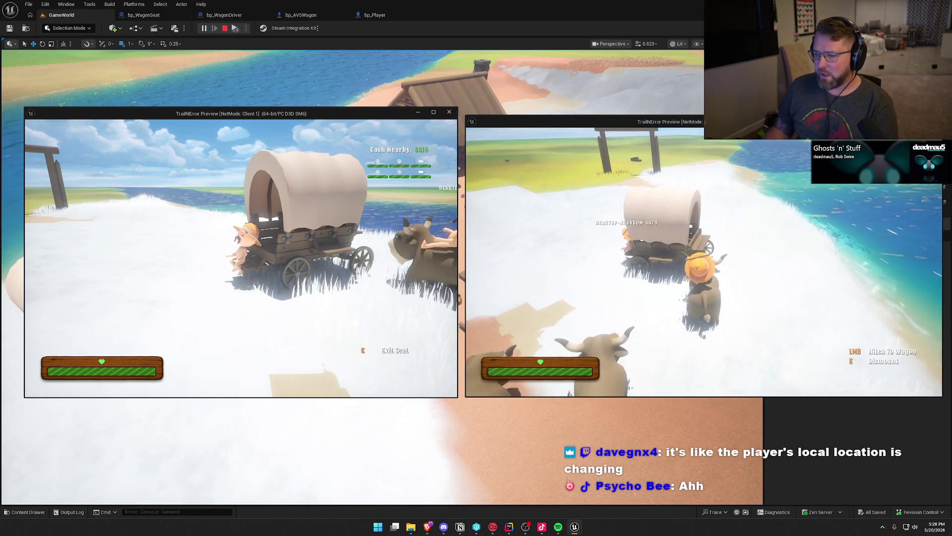
key(e)
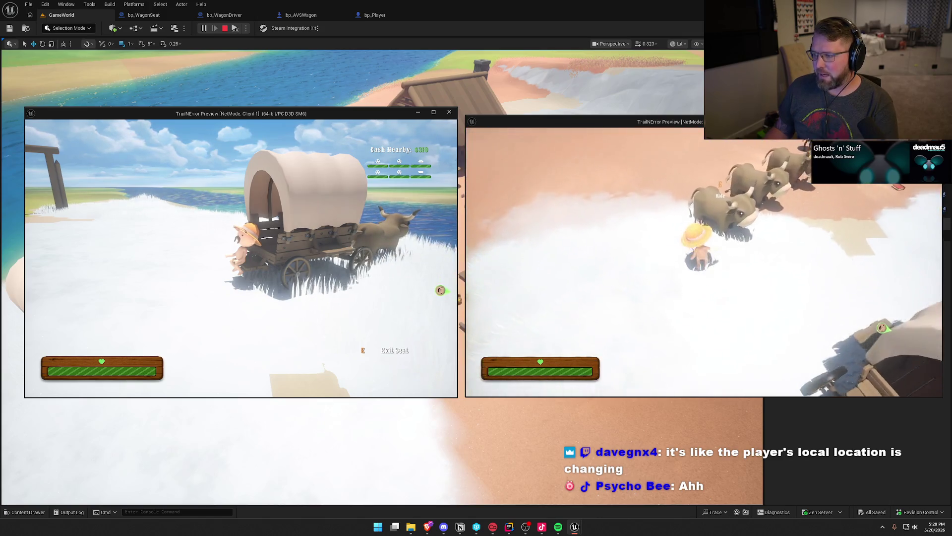
key(w)
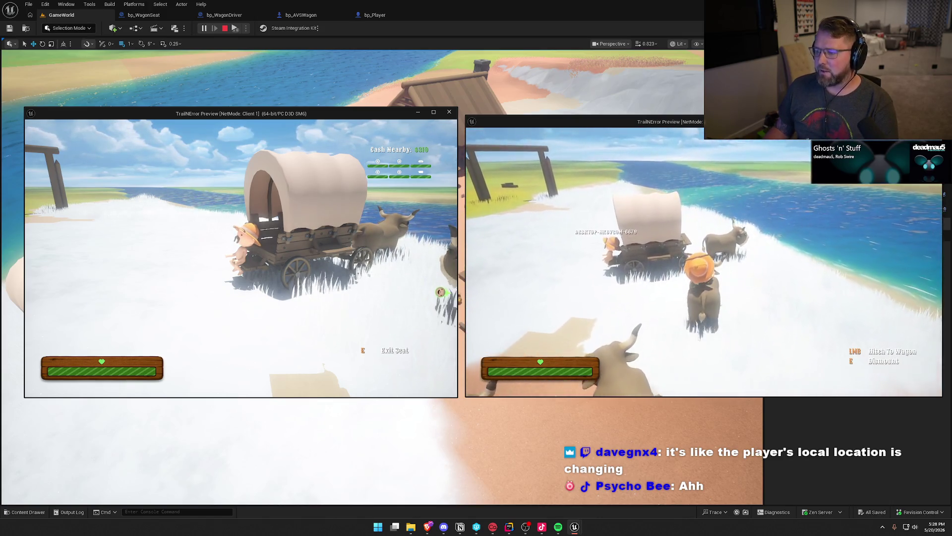
key(w)
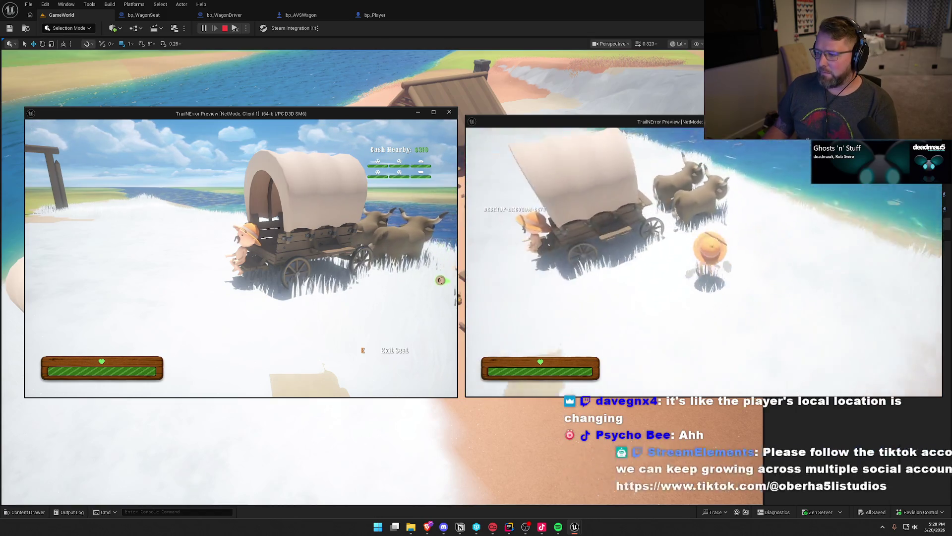
- Take the driver seat and drive the wagon along the shore onto the grass, steering left
key(e)
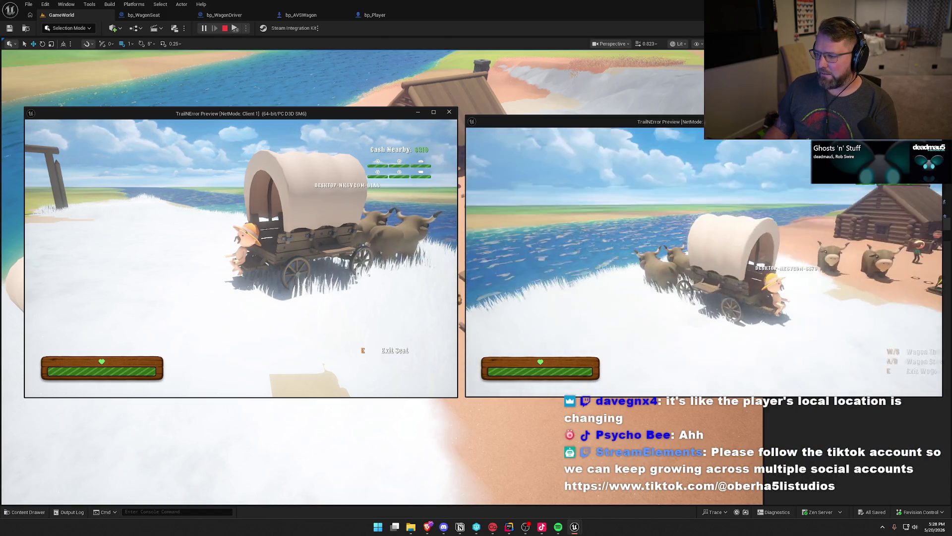
key(w)
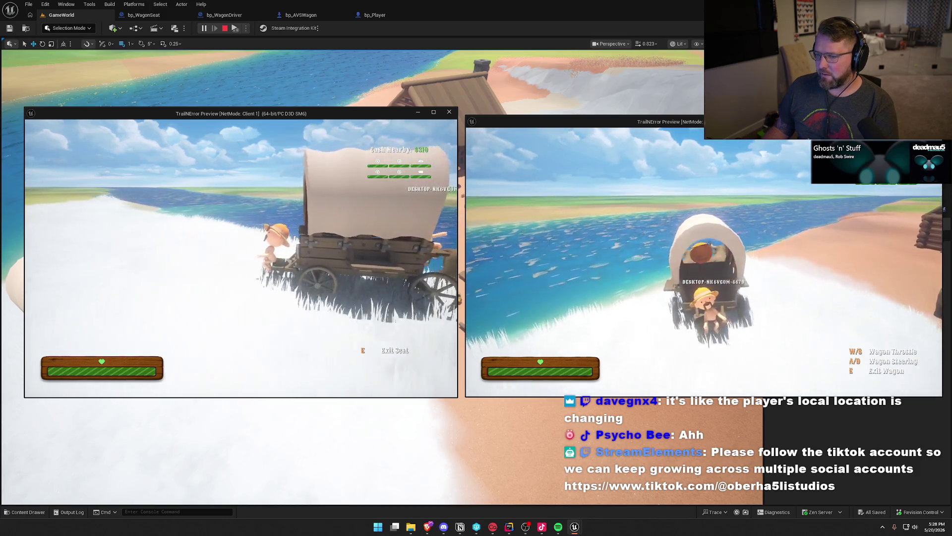
key(w)
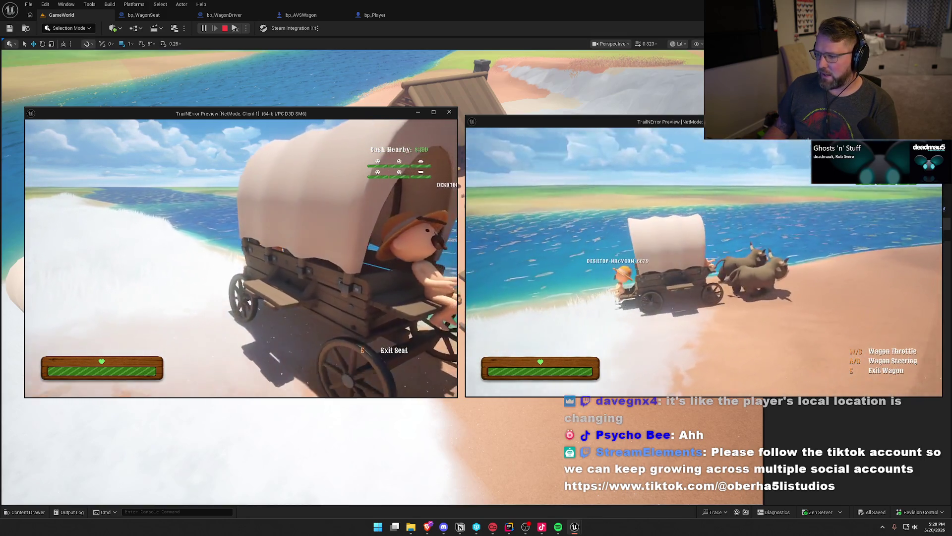
key(super)
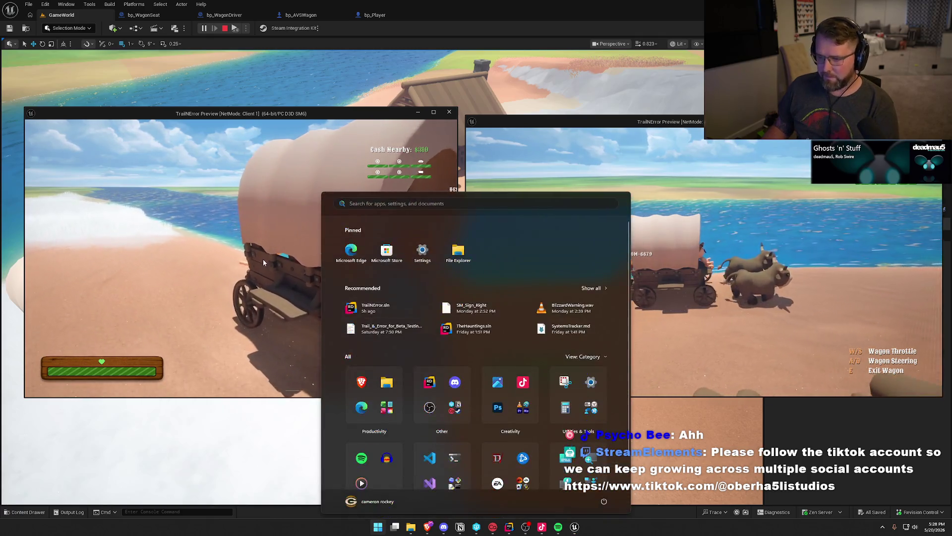
key(Escape)
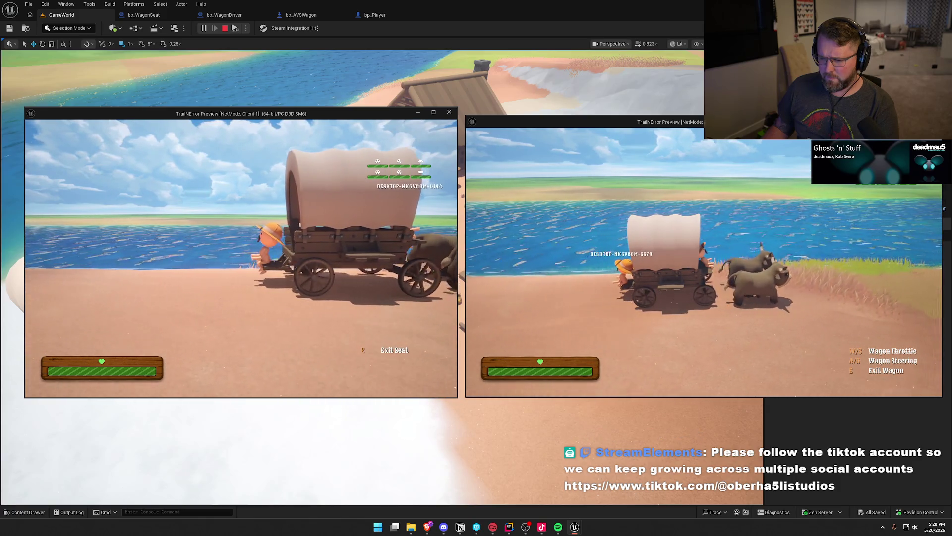
key(super)
click(668, 247)
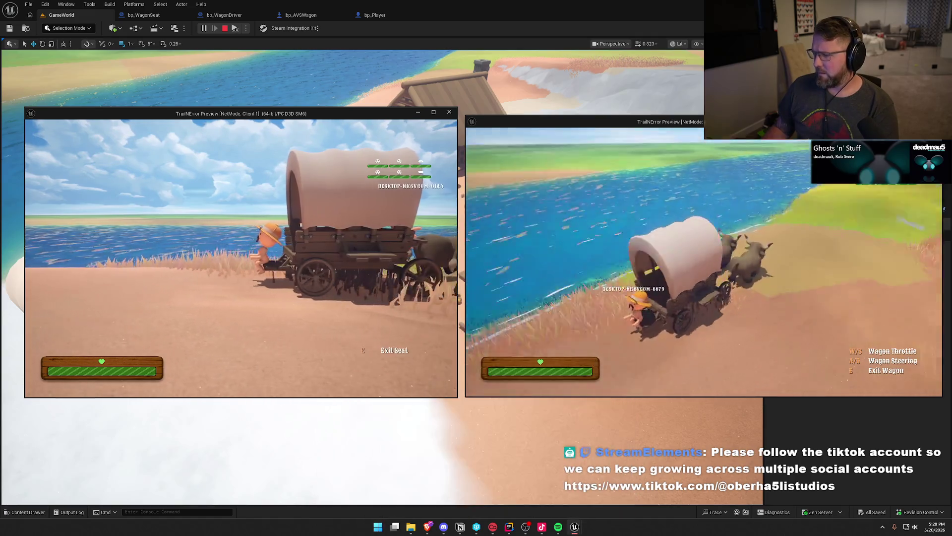
key(w)
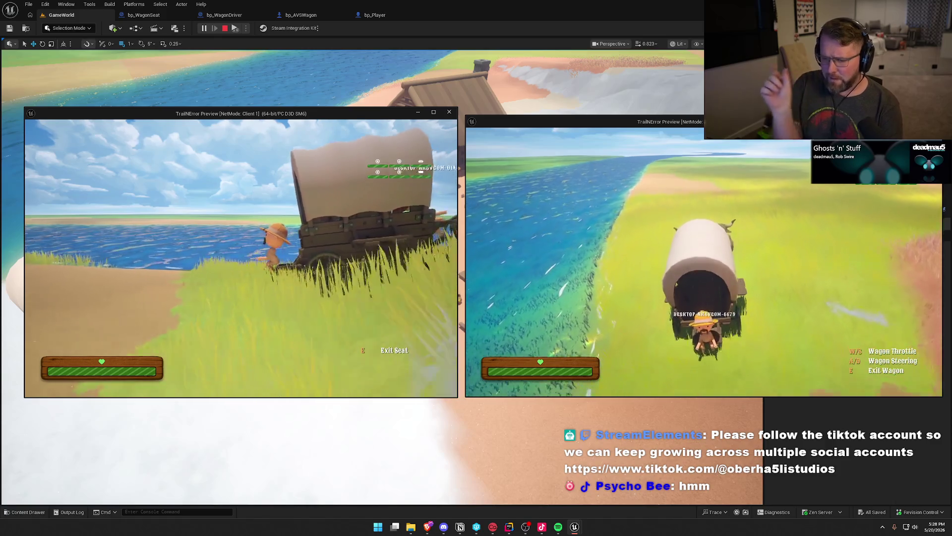
key(a)
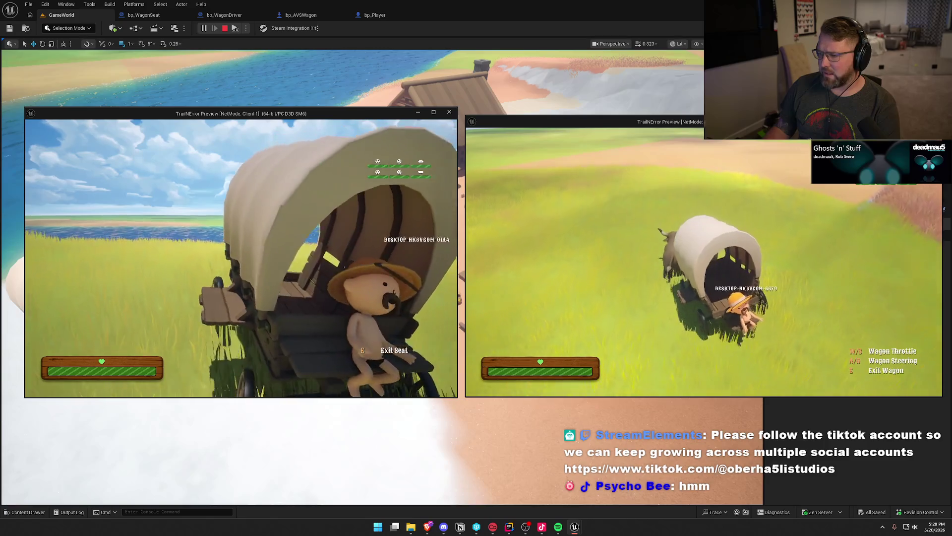
- Refocus the second game window and recall the last command in the in-game console
key(super)
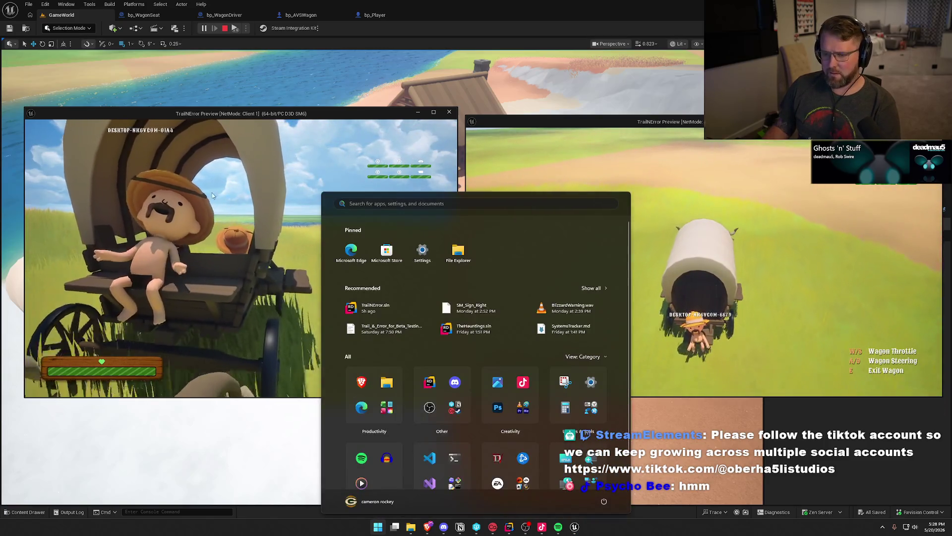
click(599, 217)
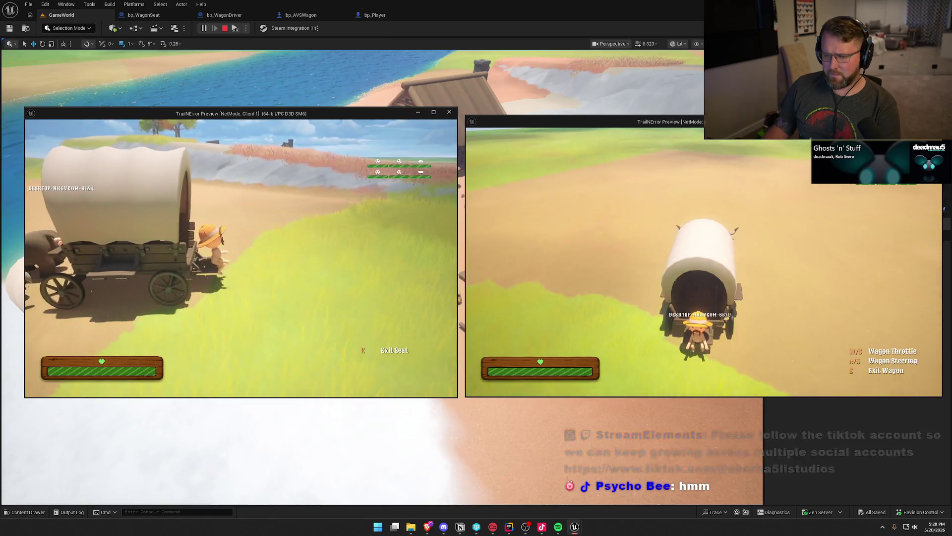
key(super)
click(791, 197)
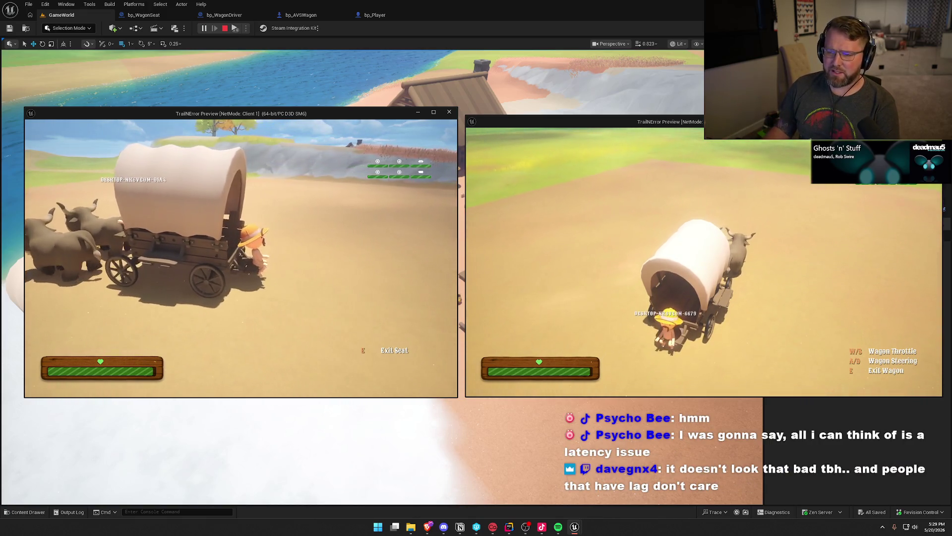
key(grave)
key(Up)
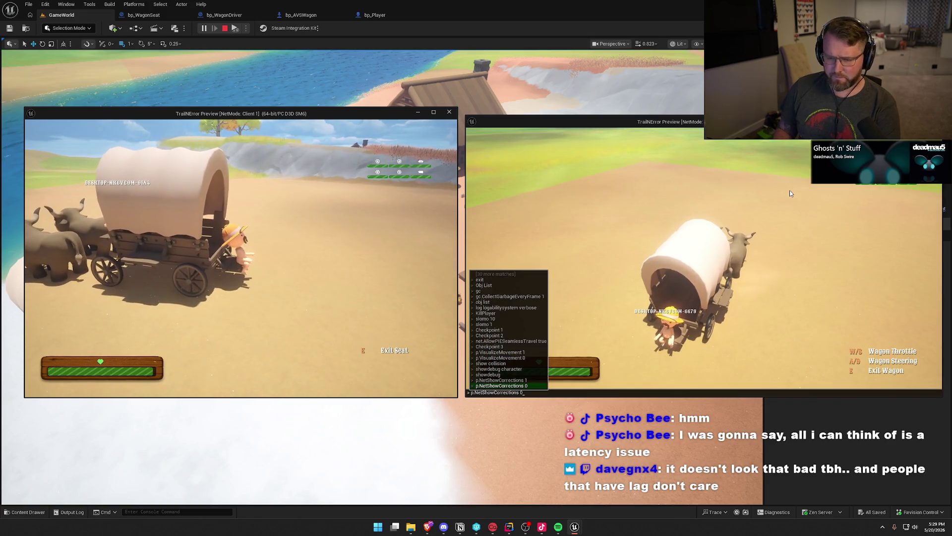
- Run p.NetShowCorrections 1, watch the ride, then stop play and return to the bp_WagonSeat graph
key(Return)
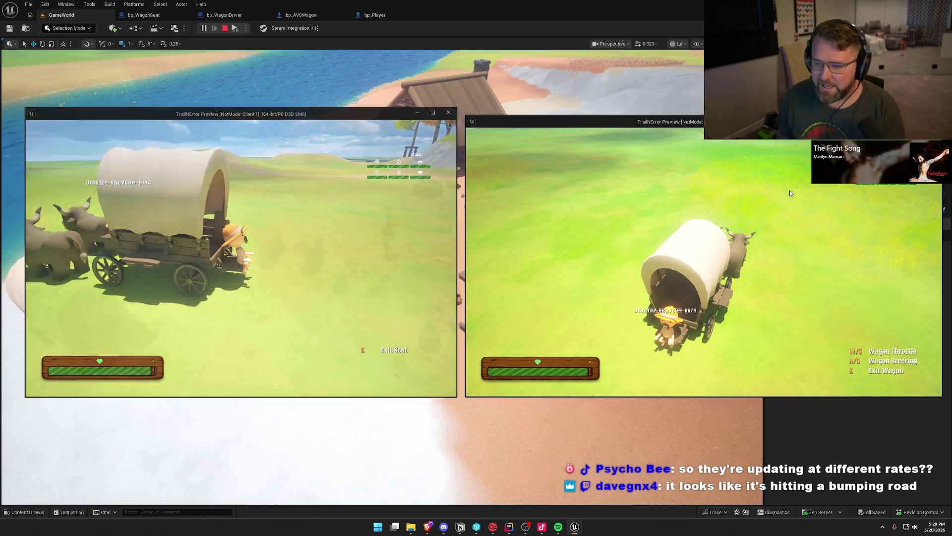
key(Escape)
click(154, 15)
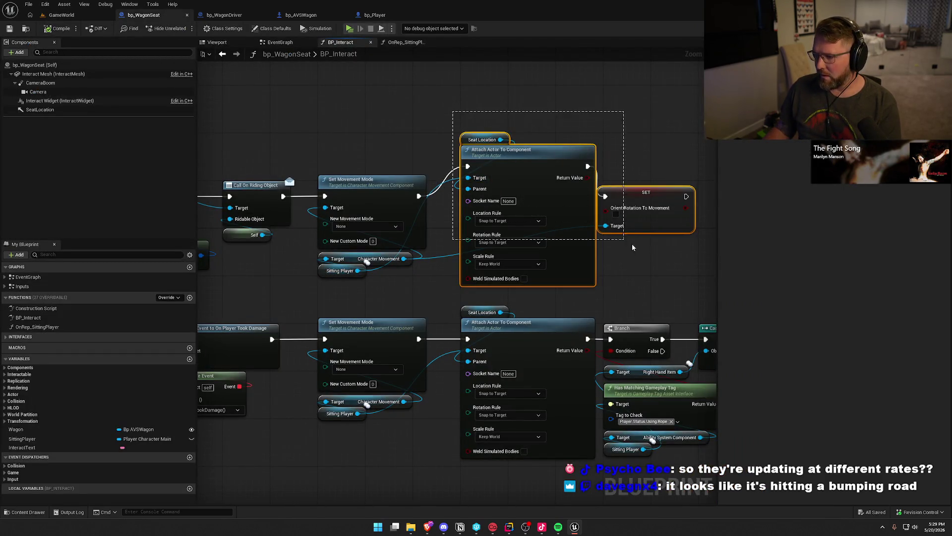
- Delete the seat attach and rotation nodes and disconnect Set Movement Mode, moving it aside
key(Delete)
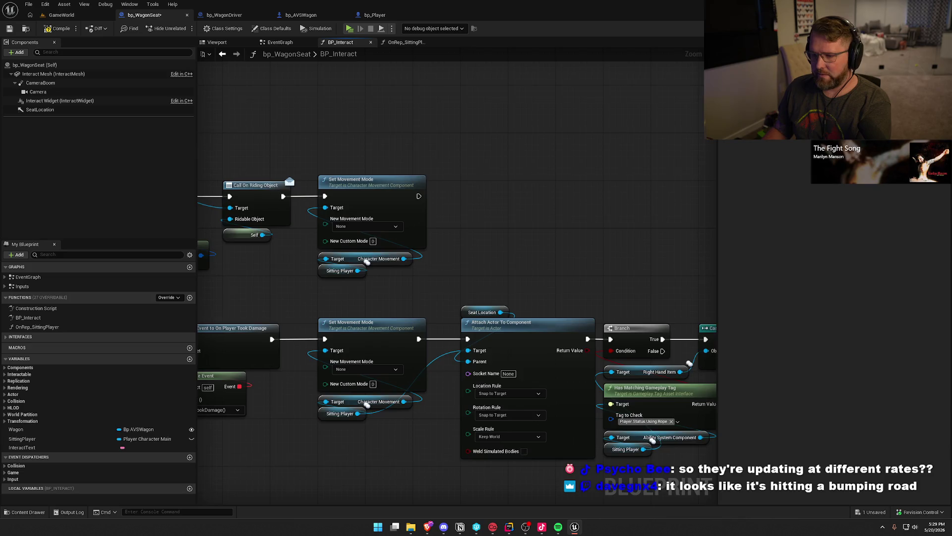
drag(397, 280, 440, 244)
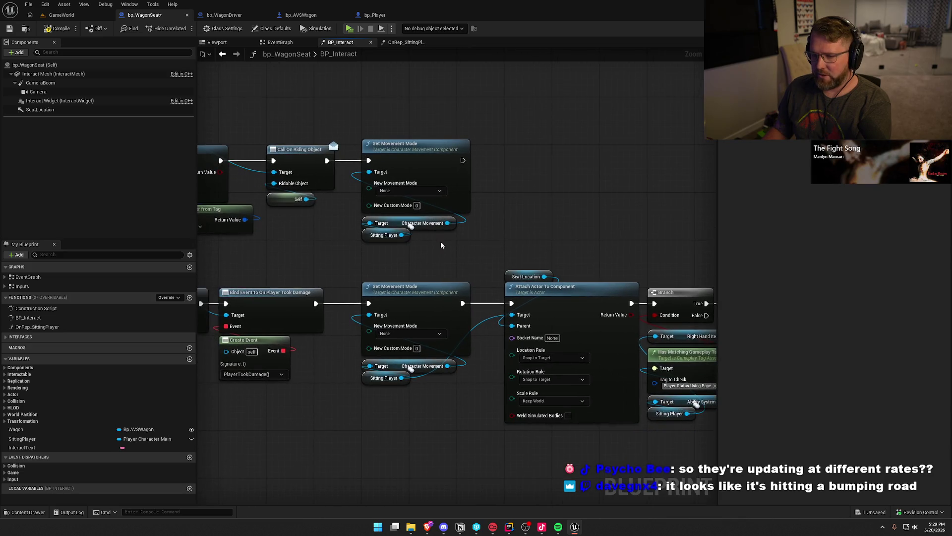
key(super)
key(super)
alt+click(371, 161)
mouse_move(428, 260)
mouse_down()
mouse_move(365, 102)
mouse_move(322, 105)
mouse_up()
- Add Set Component Tick Enabled on Character Movement, wired after Call On Riding Object
drag(355, 163, 389, 226)
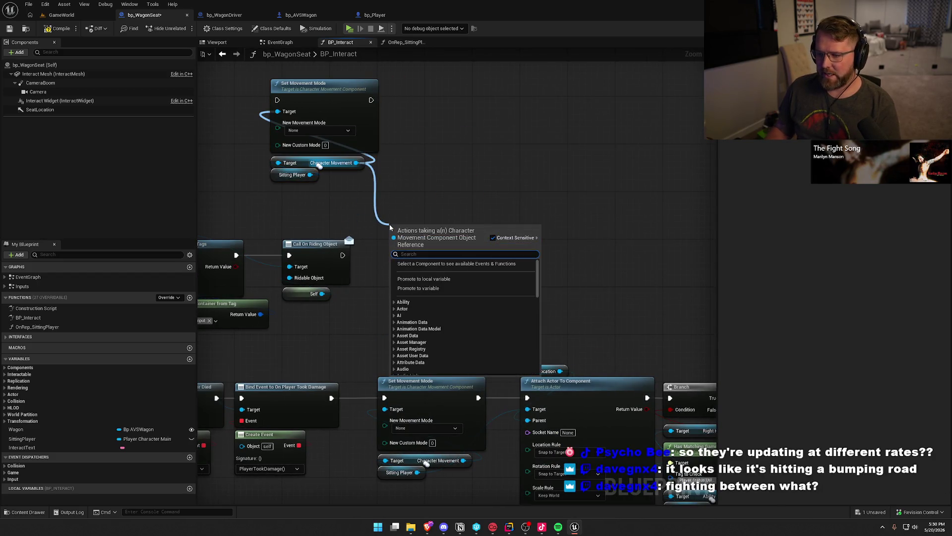
text(set)
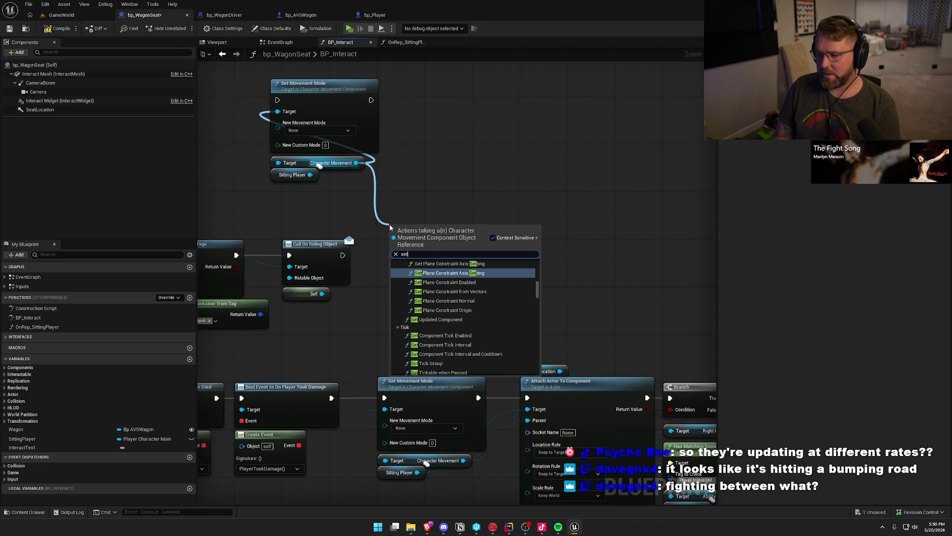
text( tick en)
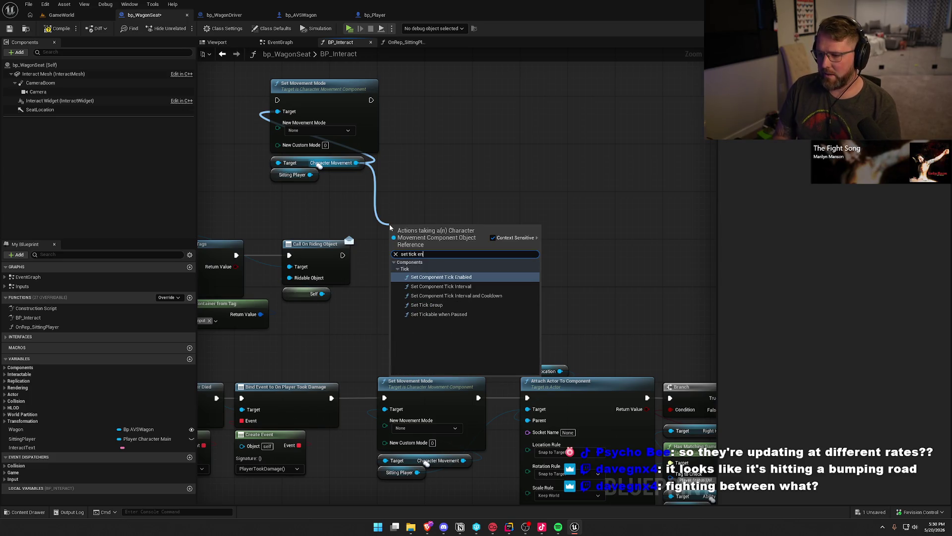
key(Return)
drag(390, 243, 343, 255)
drag(402, 241, 396, 253)
drag(322, 183, 297, 159)
click(391, 234)
drag(409, 322, 405, 254)
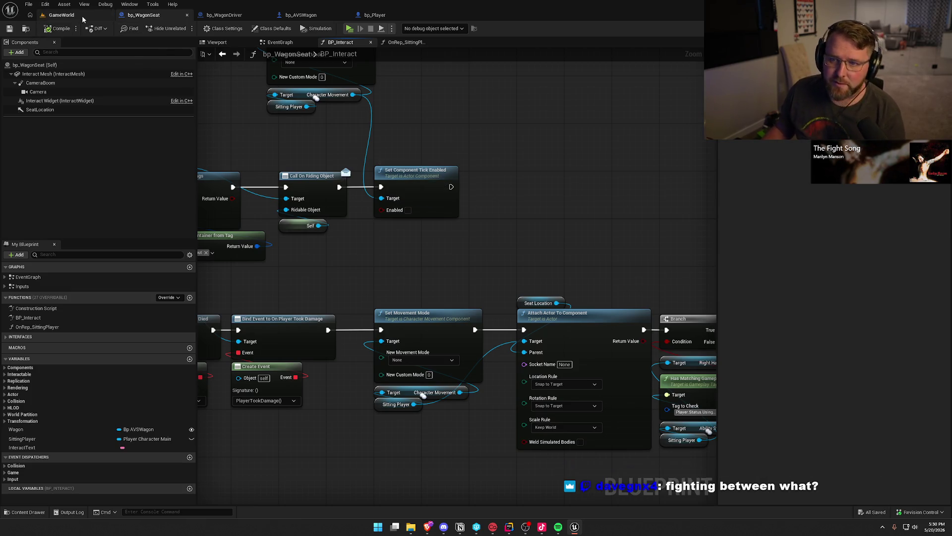
- Start a multiplayer Play-in-Editor session from GameWorld and arrange the server and client windows
click(62, 15)
key(alt+p)
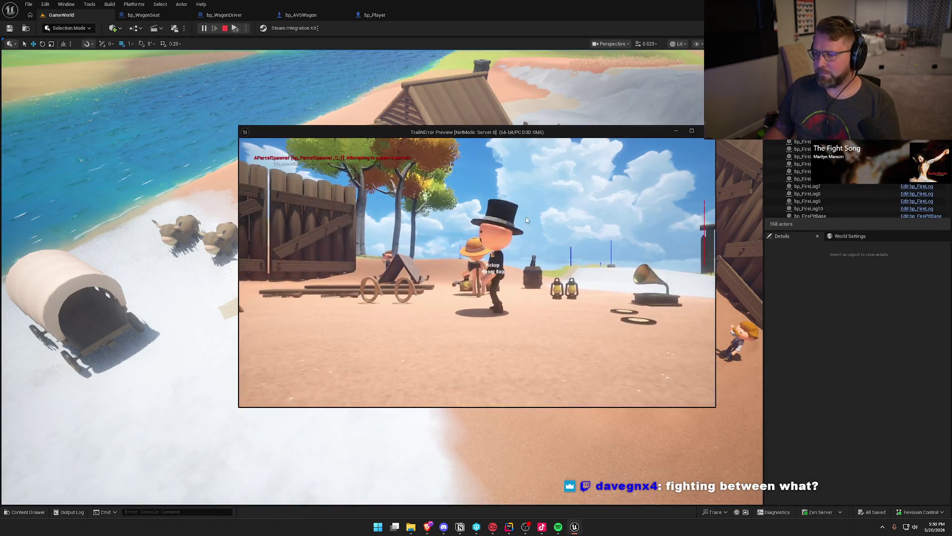
key(super)
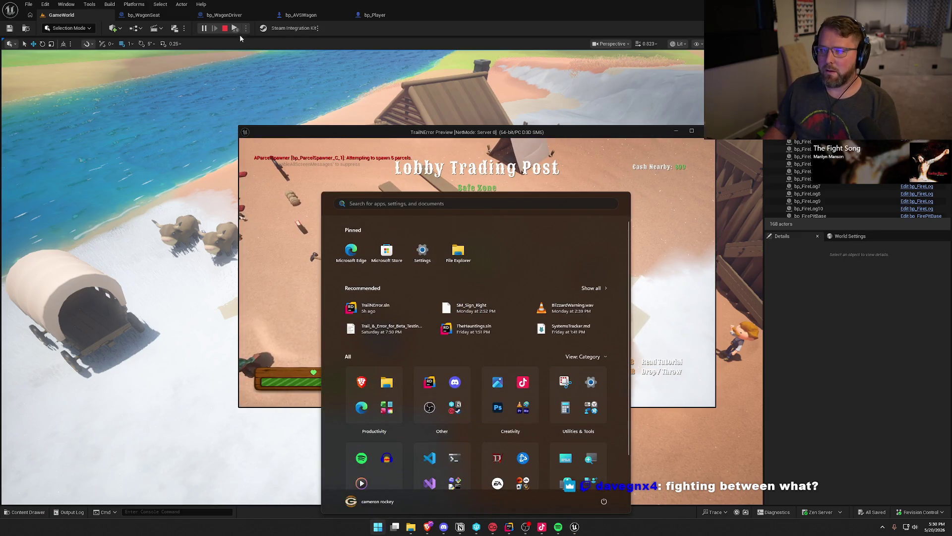
key(Escape)
key(alt+Return)
key(alt+Return)
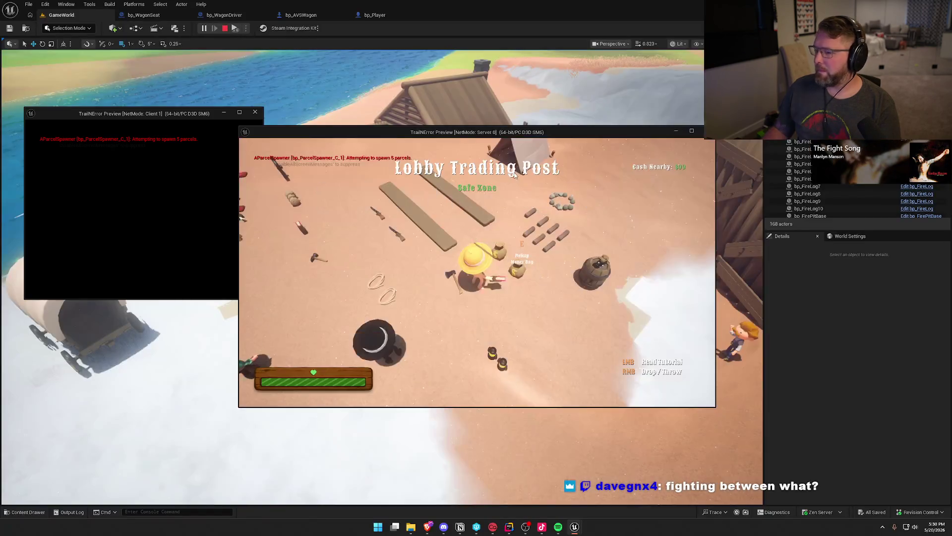
drag(445, 130, 679, 130)
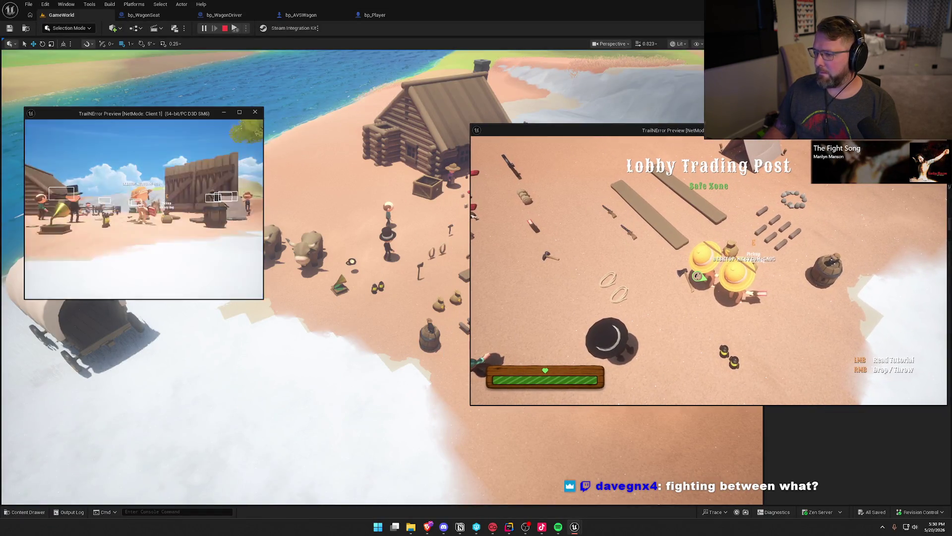
key(super)
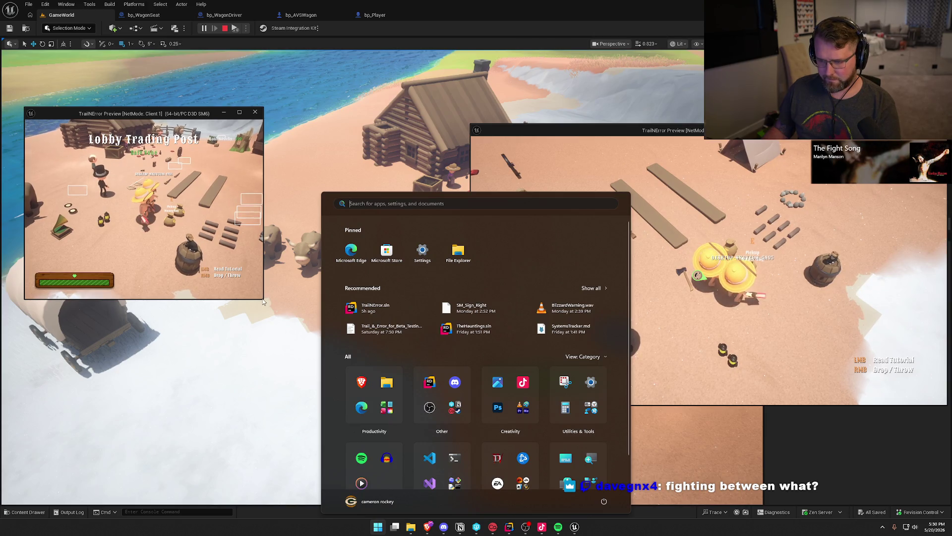
drag(263, 302, 460, 397)
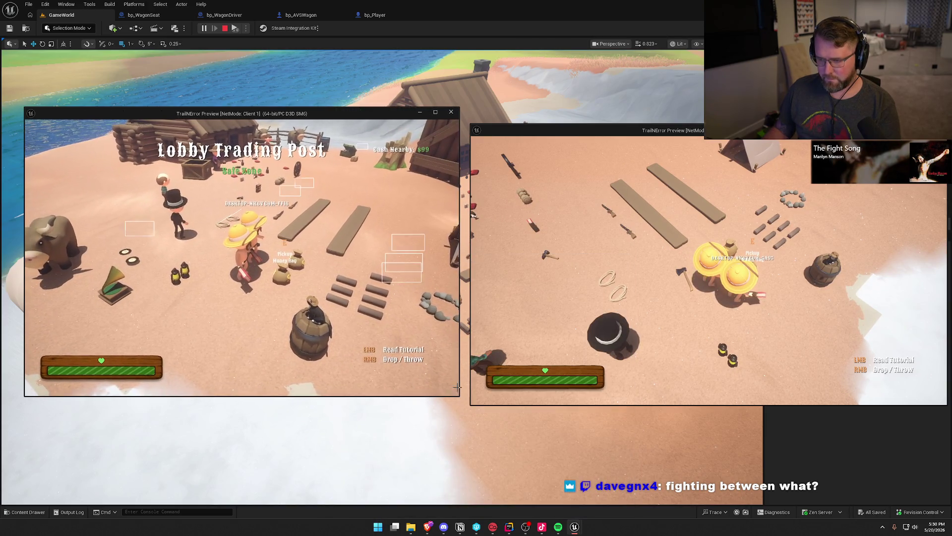
- Seat the client on the wagon, then ride an ox with the server player up to the wagon front
key(w)
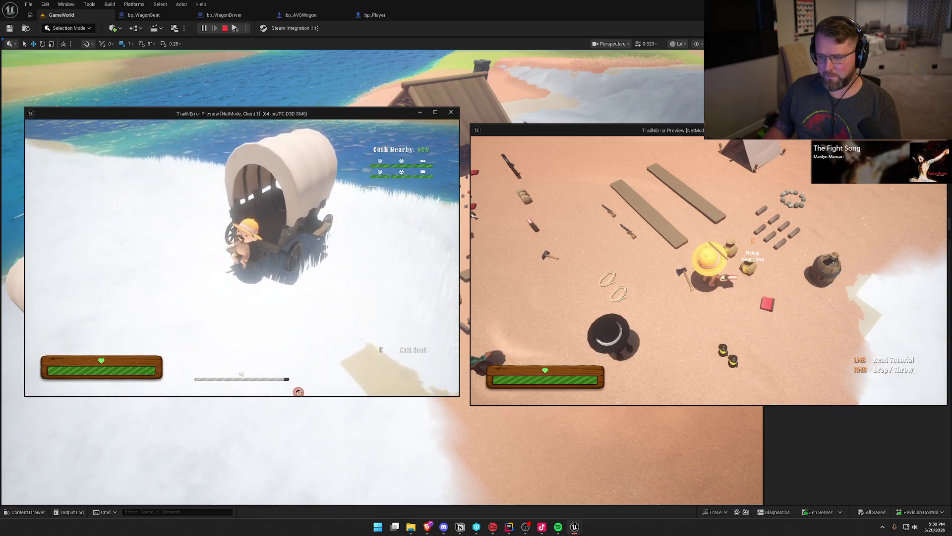
key(super)
click(746, 286)
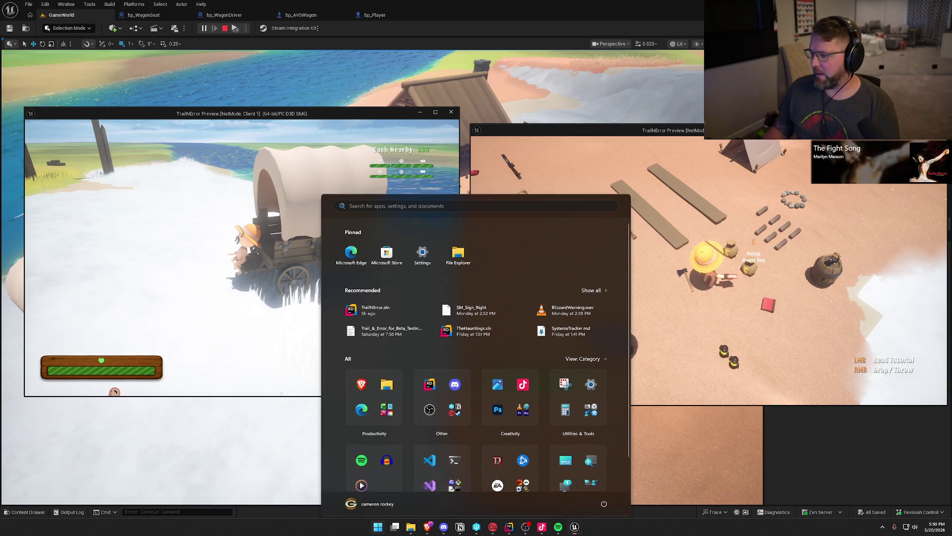
key(w)
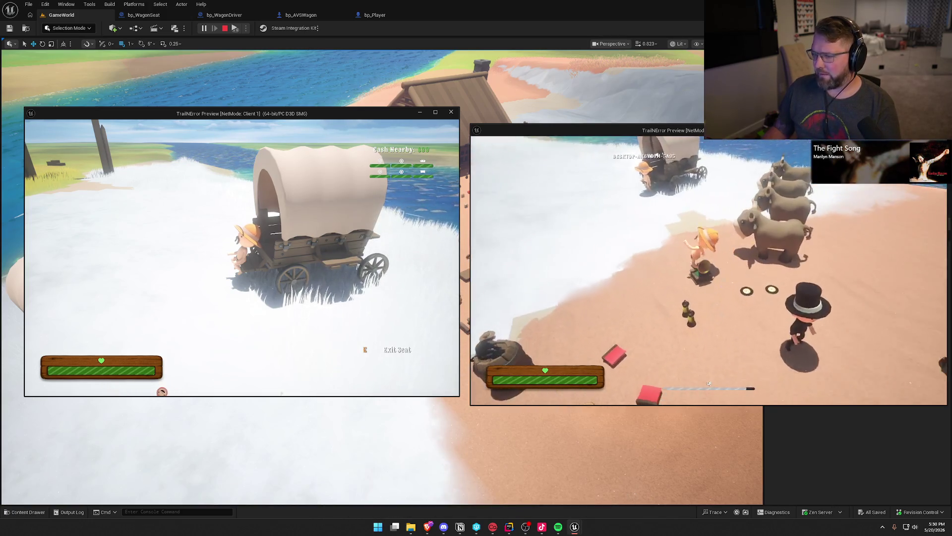
key(w)
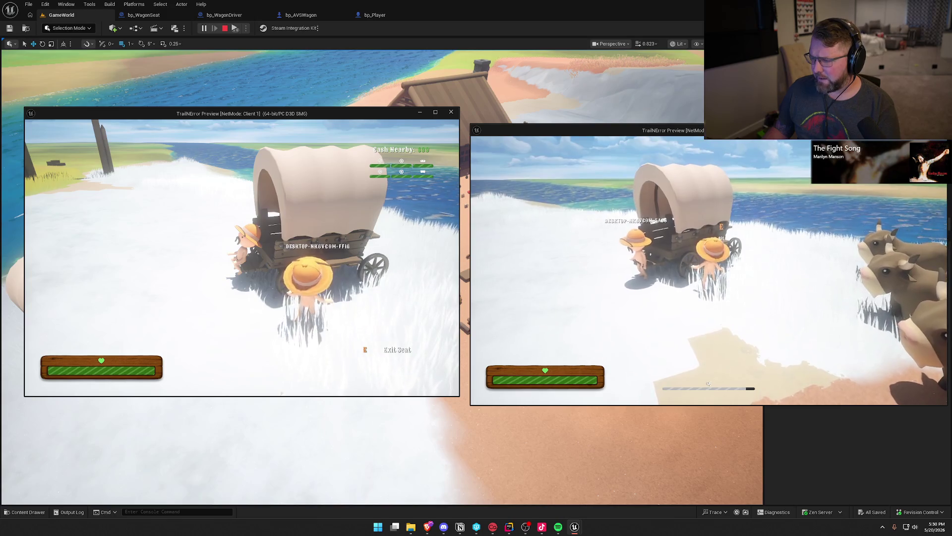
key(w)
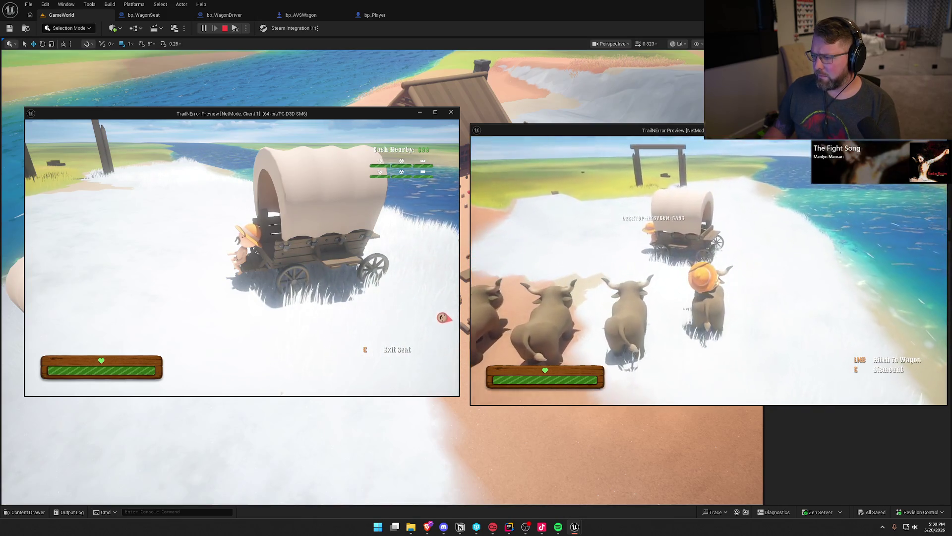
key(w)
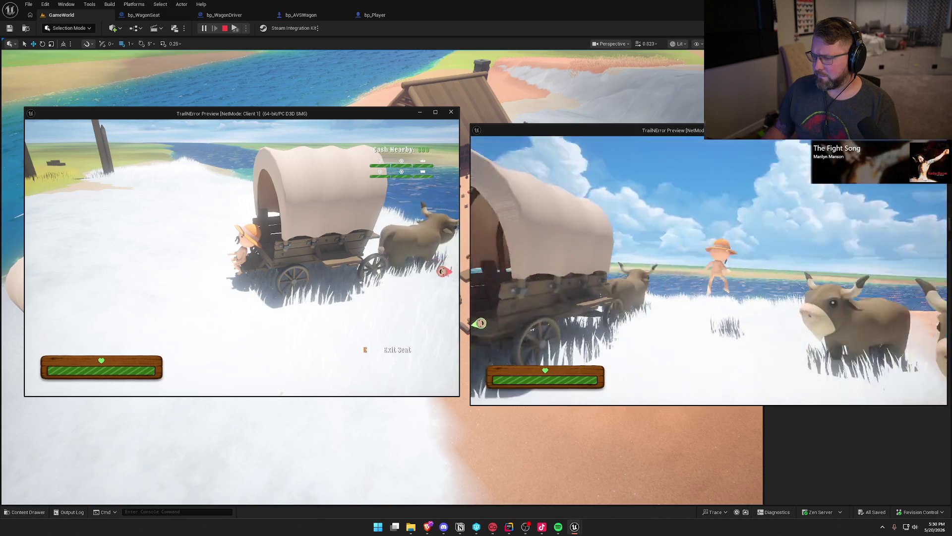
key(w)
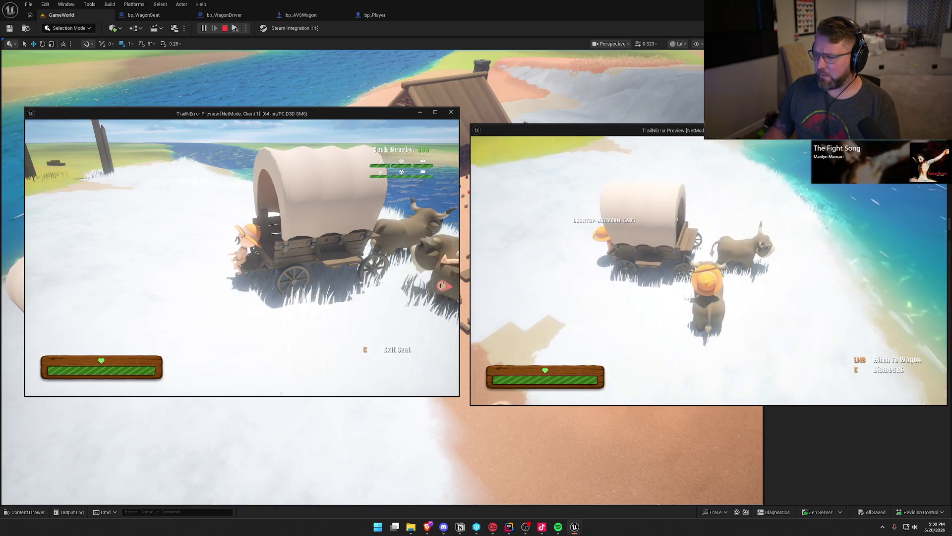
- Hitch the ox, drive the wagon onto the sand with the passenger aboard, then stop the session
click(709, 270)
key(e)
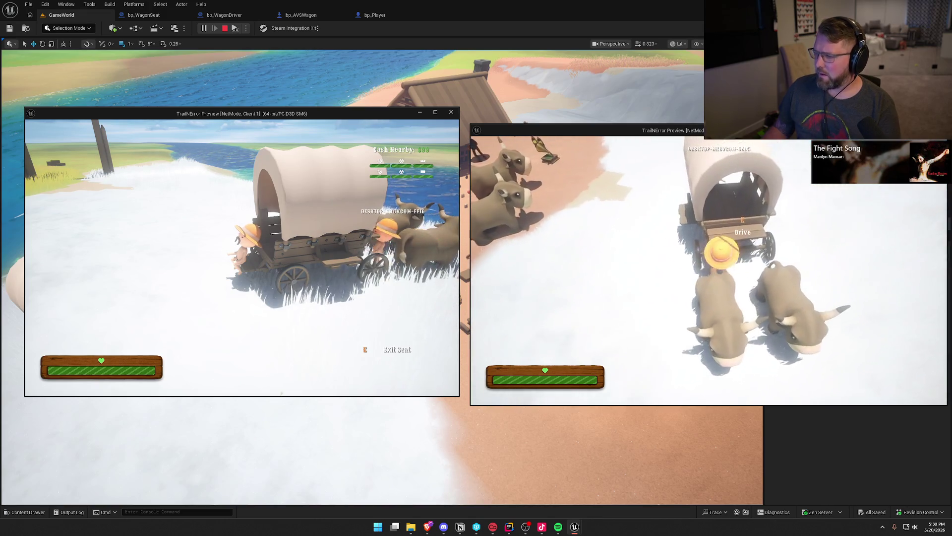
key(w)
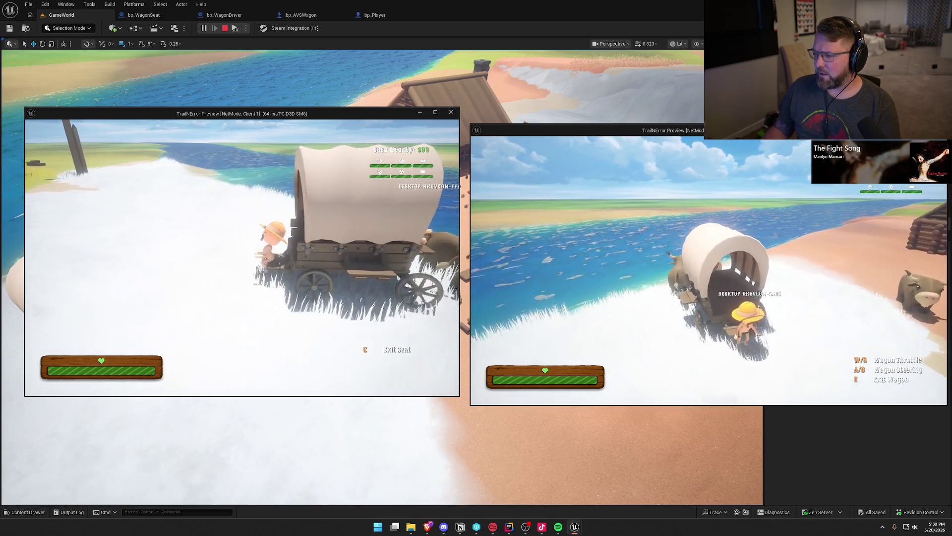
key(w)
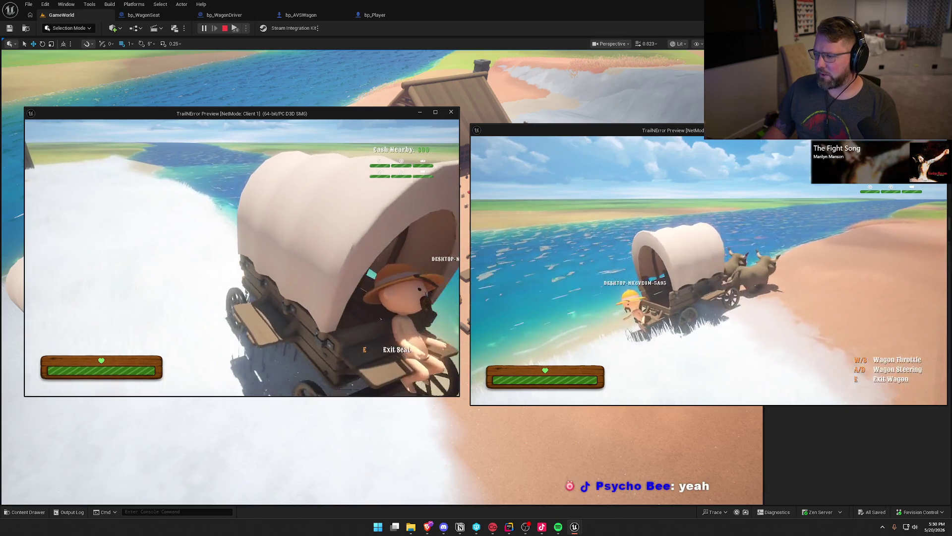
key(super)
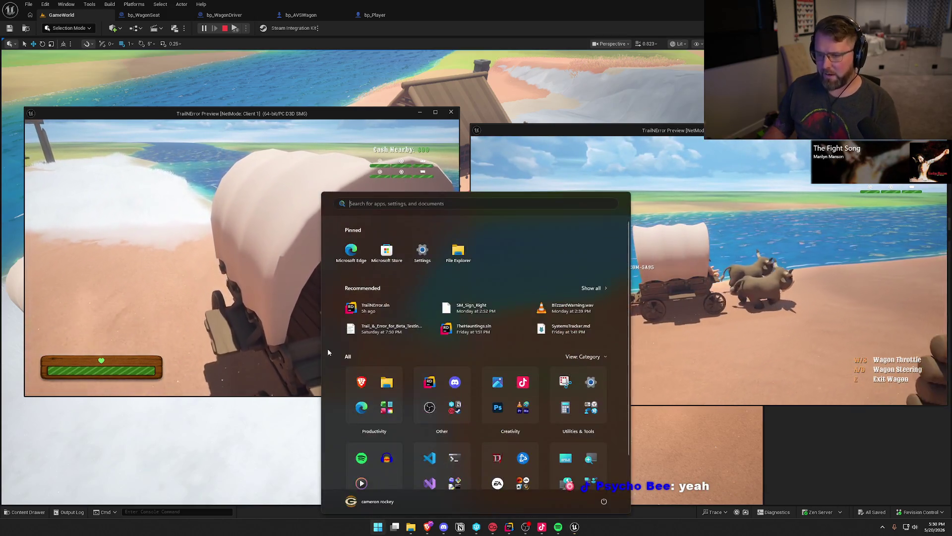
click(327, 348)
key(super)
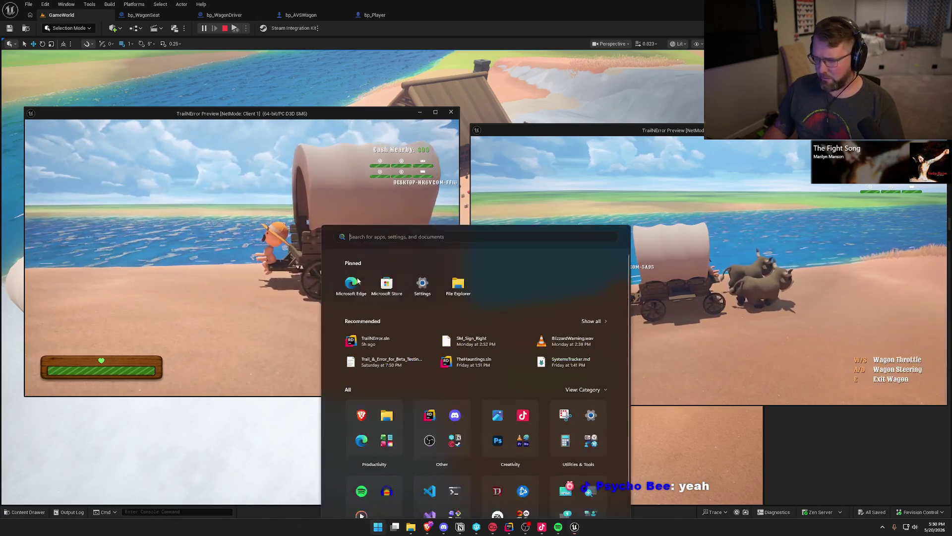
key(super)
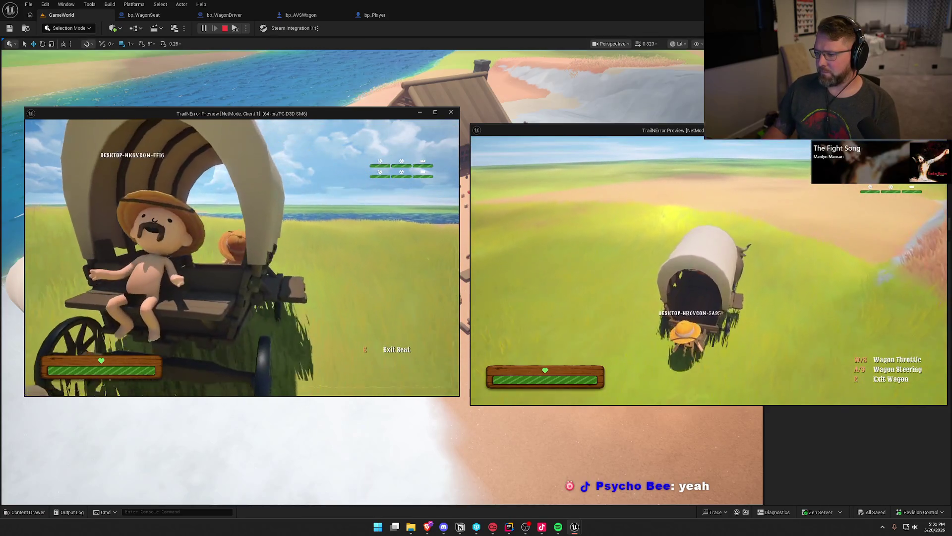
key(super)
key(super)
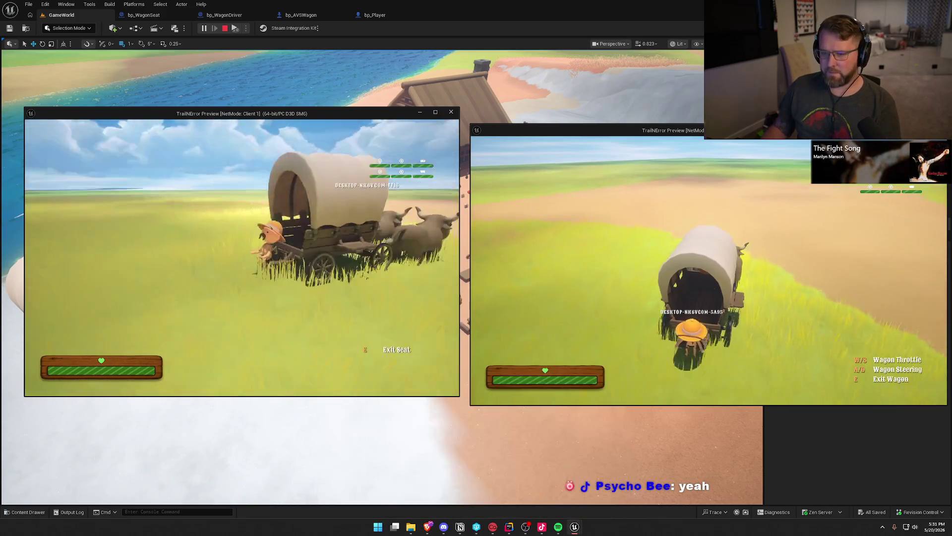
key(super)
key(super)
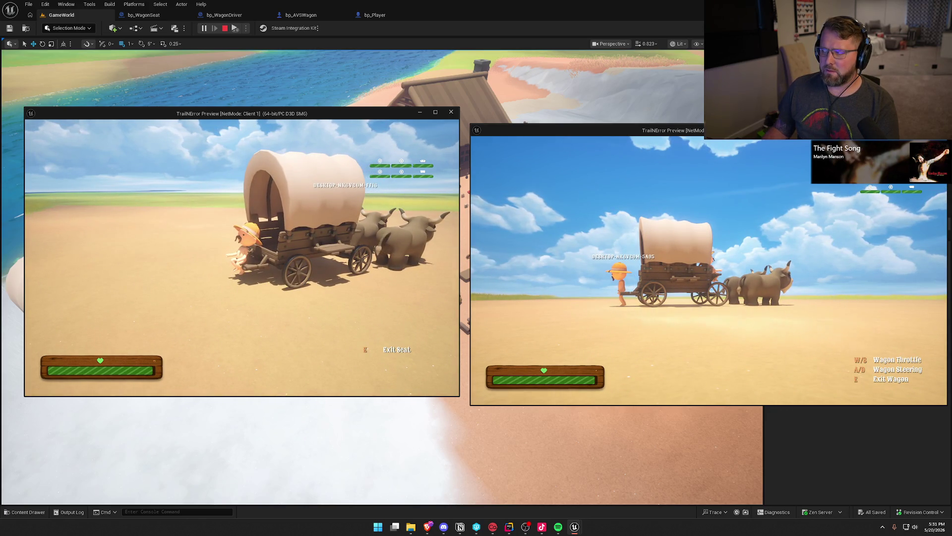
key(Escape)
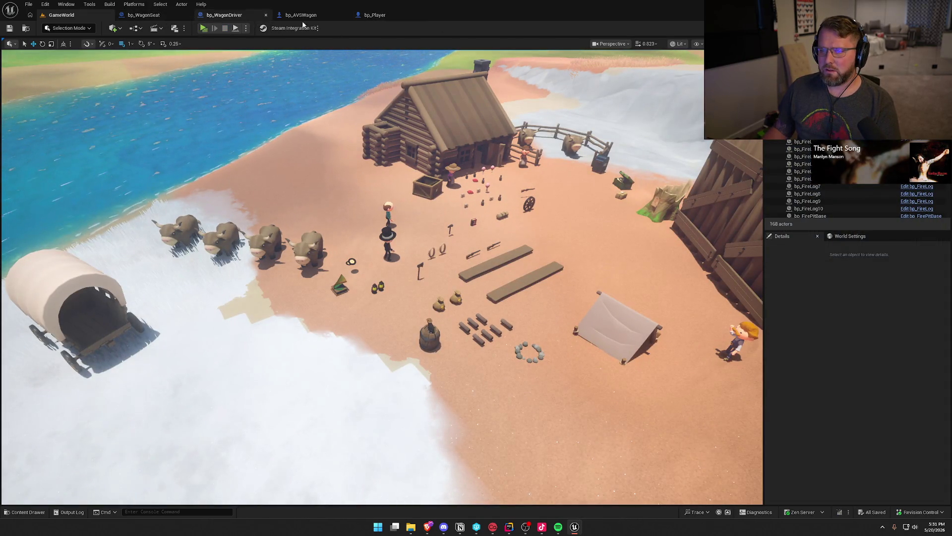
- Open the ABP_Player animation blueprint on its EventGraph
click(365, 20)
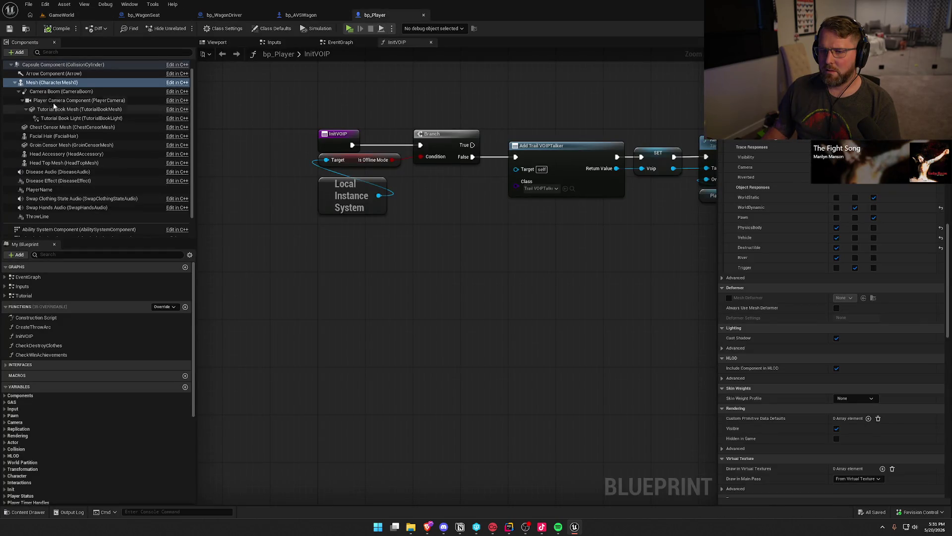
scroll(805, 237, down, 10)
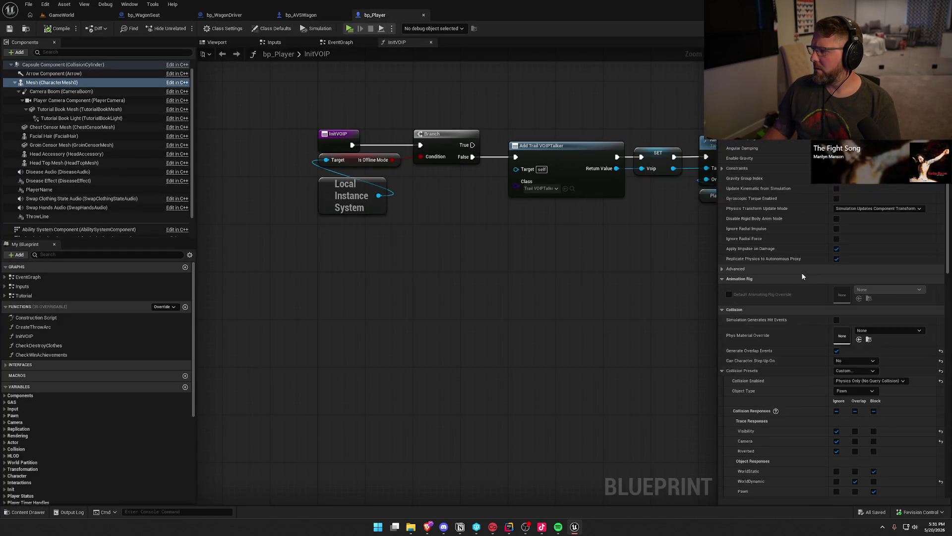
scroll(799, 277, up, 10)
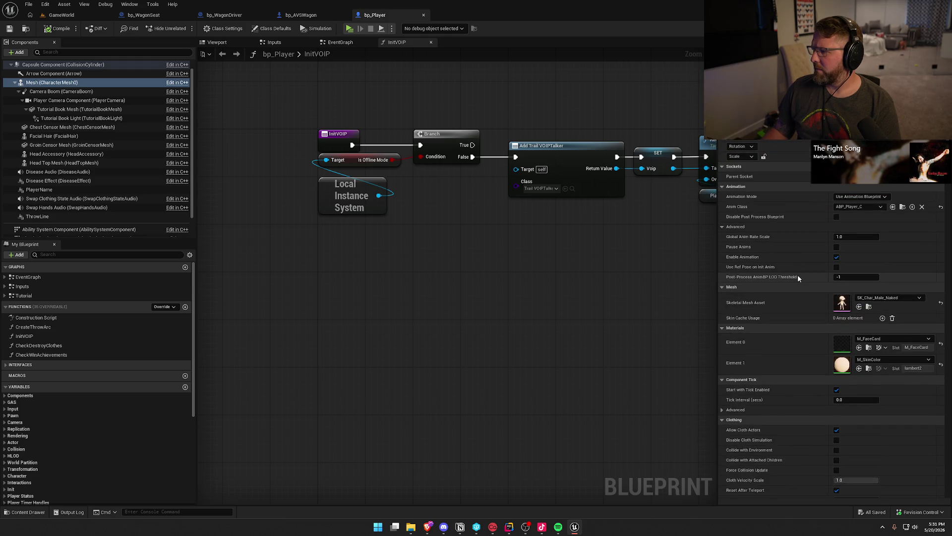
click(903, 207)
double_click(268, 381)
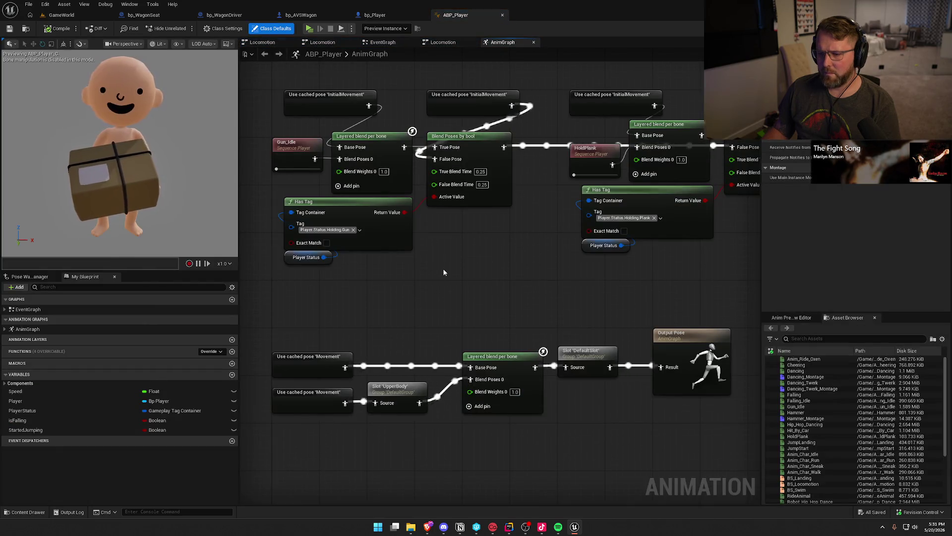
click(382, 43)
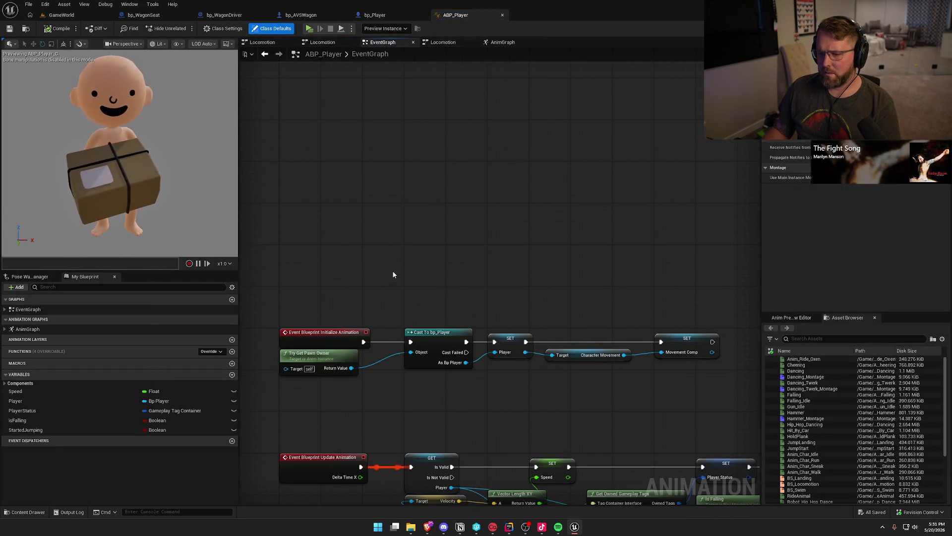
- Pan the EventGraph, cancel a connection off Is Not Valid, then view Class Defaults and Class Settings
drag(393, 274, 393, 70)
drag(441, 209, 412, 199)
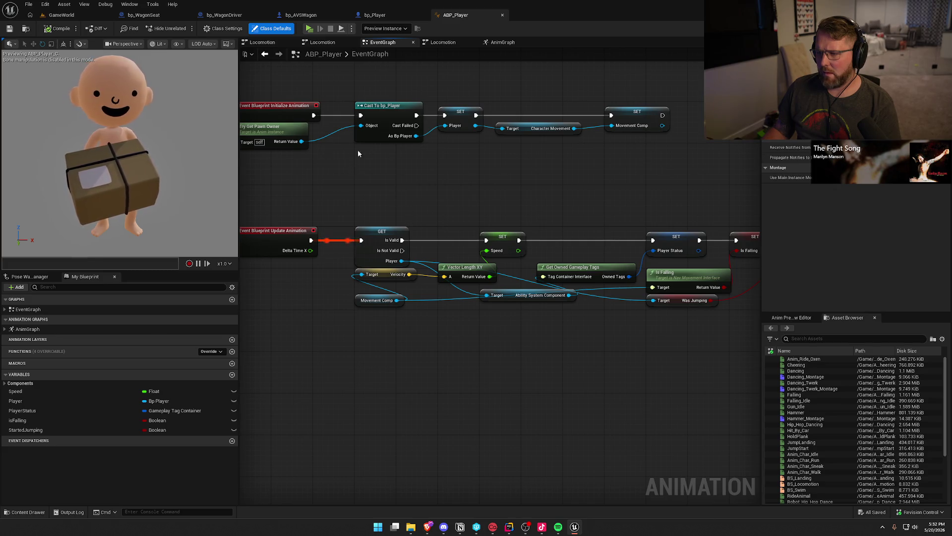
mouse_move(489, 209)
mouse_down()
mouse_move(281, 187)
mouse_move(430, 178)
mouse_move(415, 184)
mouse_move(447, 194)
mouse_move(485, 174)
mouse_move(503, 224)
mouse_up()
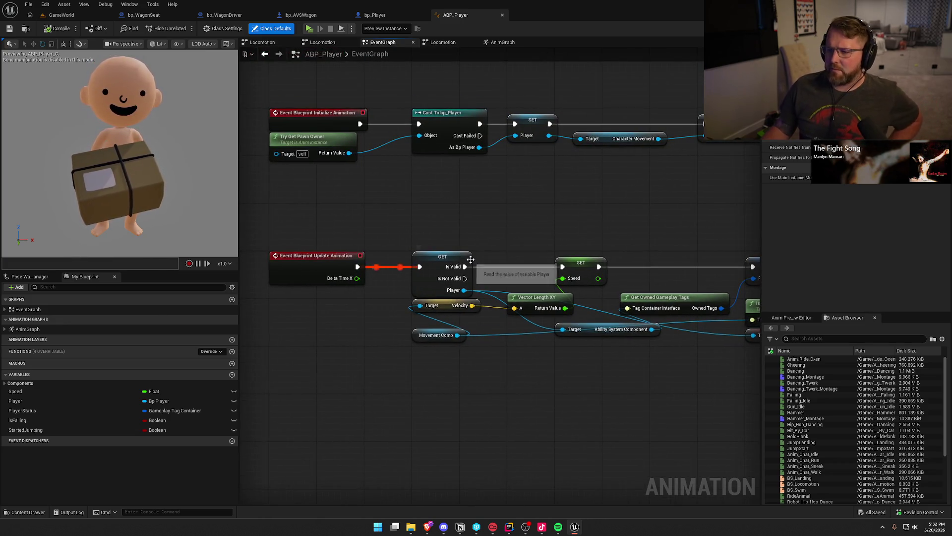
mouse_move(465, 278)
mouse_down()
mouse_move(516, 411)
mouse_move(491, 373)
mouse_up()
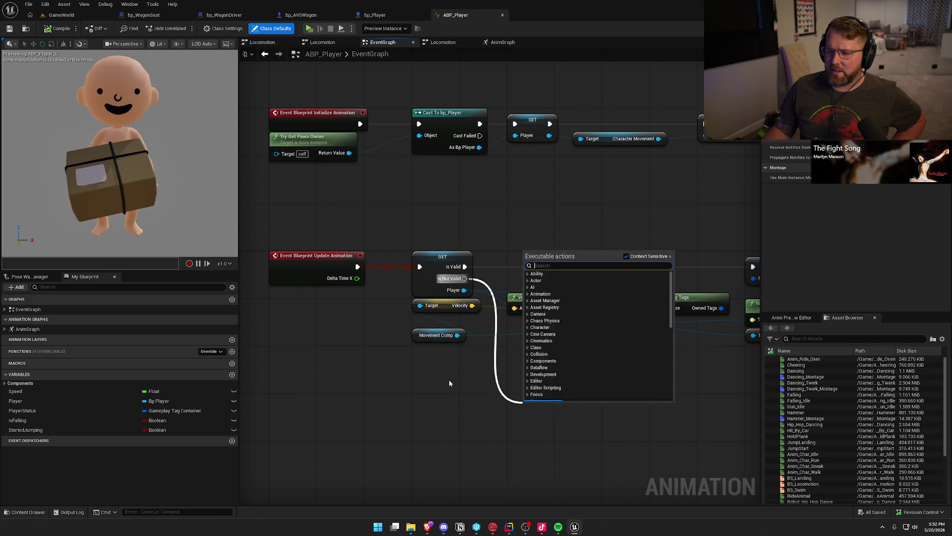
click(433, 340)
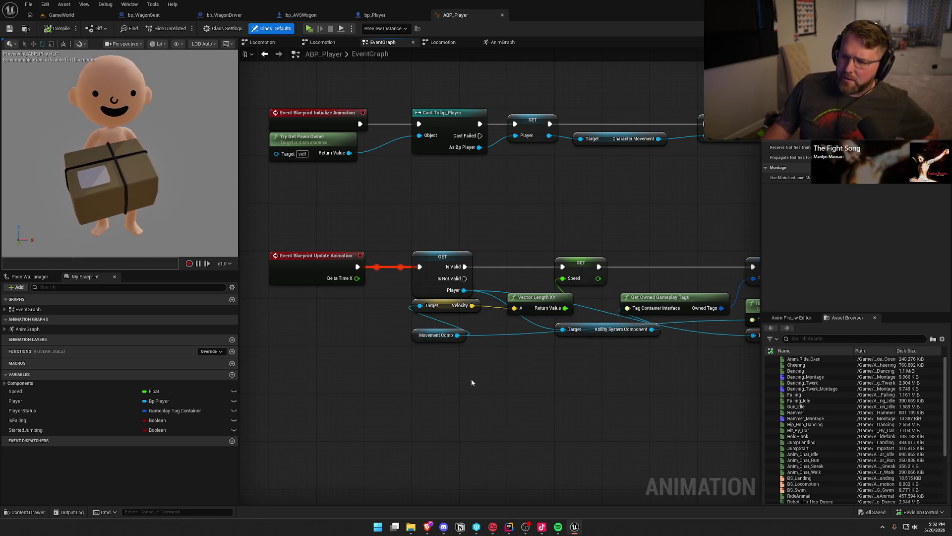
drag(284, 228, 349, 321)
click(350, 324)
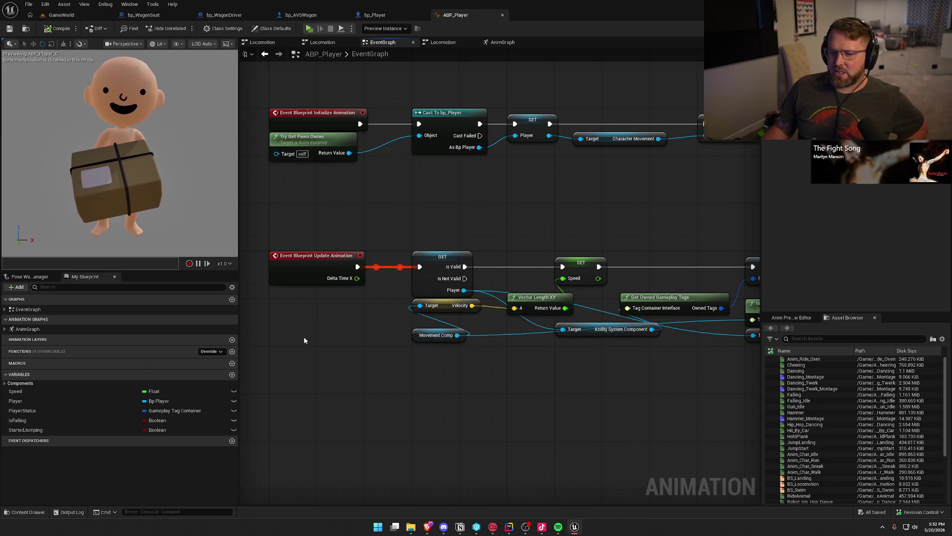
click(283, 30)
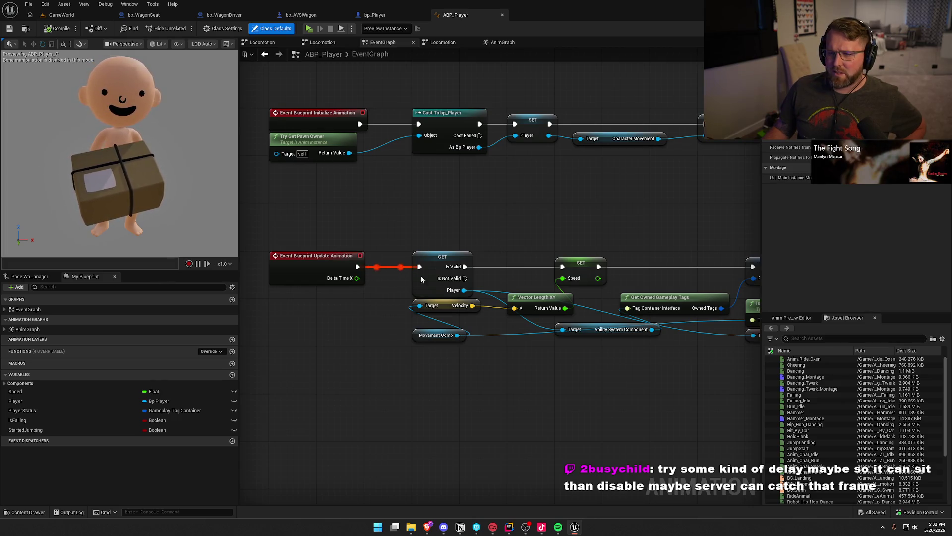
click(223, 28)
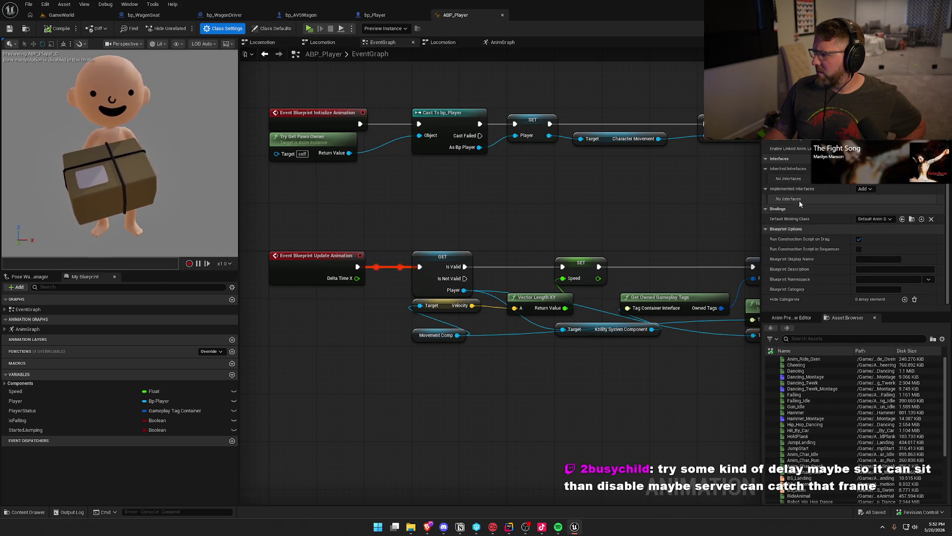
- Switch ABP_Player back to Class Defaults, then return to bp_WagonSeat's BP_Interact graph
click(264, 29)
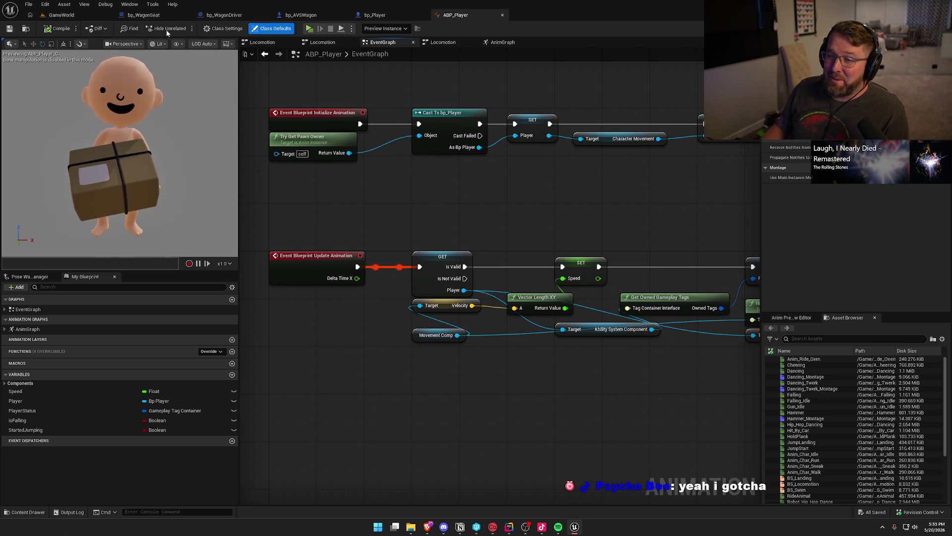
click(144, 15)
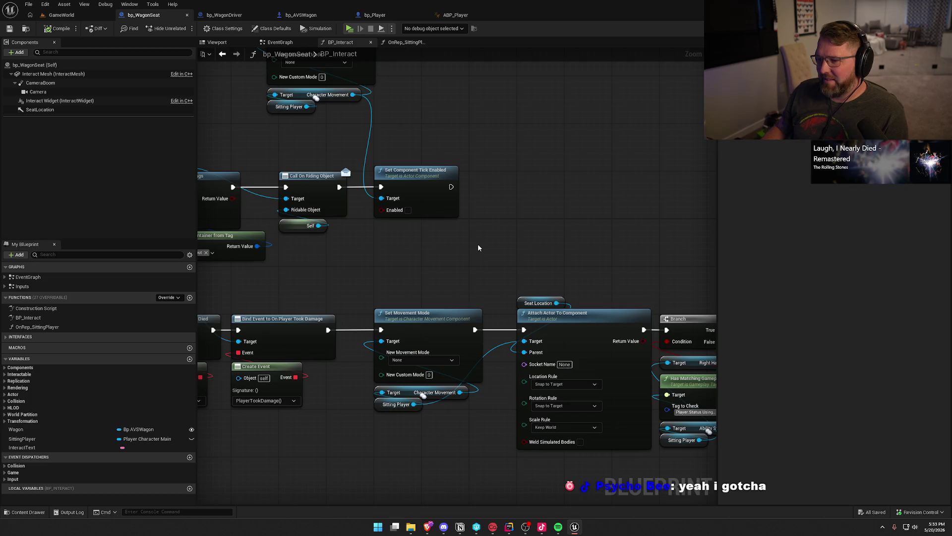
- Move Set Component Tick Enabled right and abandon a Delay node search
drag(421, 189, 564, 190)
click(412, 204)
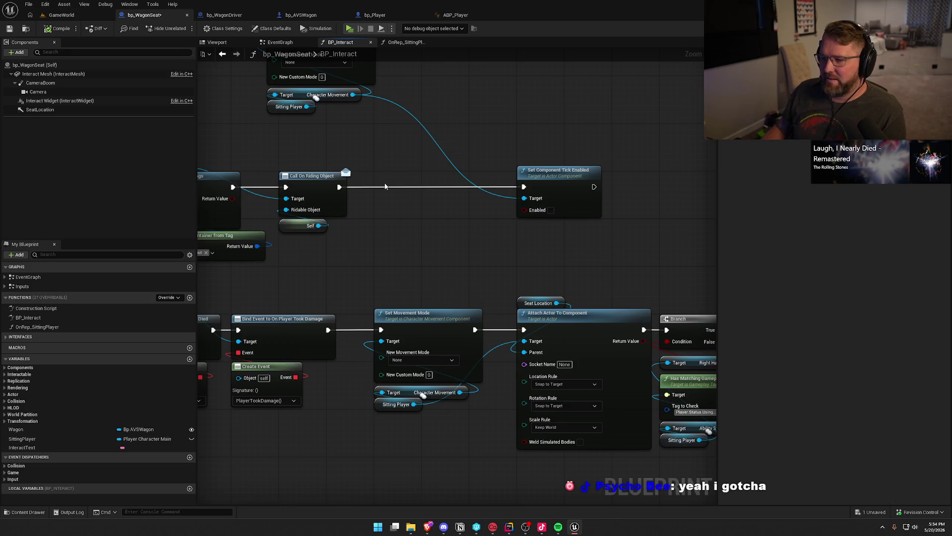
right_click(389, 195)
text(dealay)
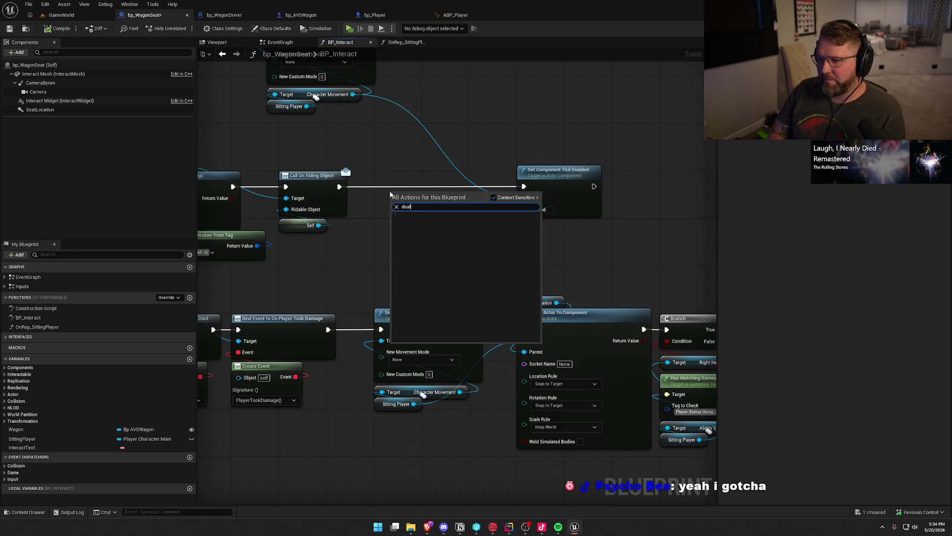
key(BackSpace)
key(BackSpace)
text(lay)
key(Escape)
- Delete only the upper Set Movement Mode node, moving its Character Movement and Sitting Player getters below Set Component Tick Enabled
mouse_move(392, 266)
mouse_down()
mouse_move(497, 177)
mouse_move(355, 177)
mouse_up()
mouse_move(410, 127)
mouse_down()
mouse_move(493, 148)
mouse_move(487, 198)
mouse_up()
mouse_move(322, 106)
mouse_down()
mouse_move(372, 137)
mouse_move(372, 191)
mouse_up()
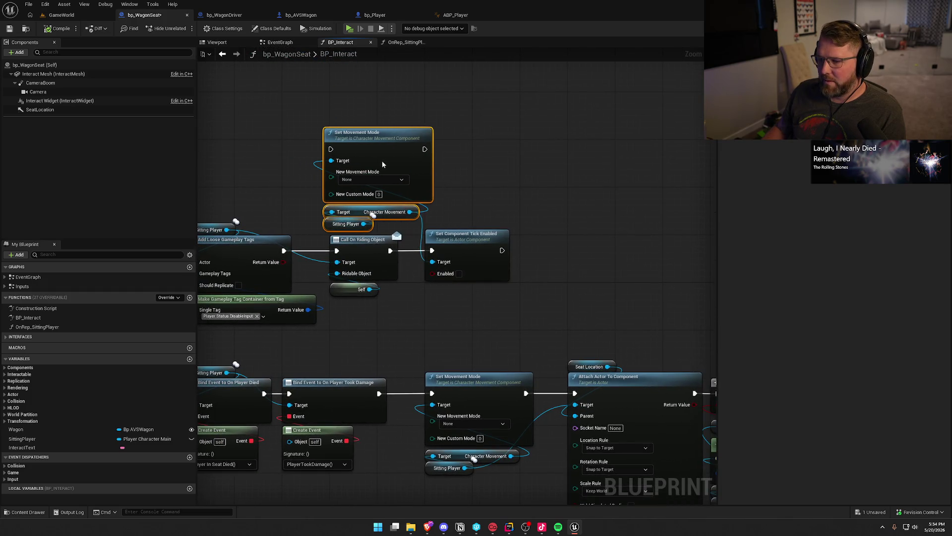
key(Delete)
drag(493, 162, 469, 112)
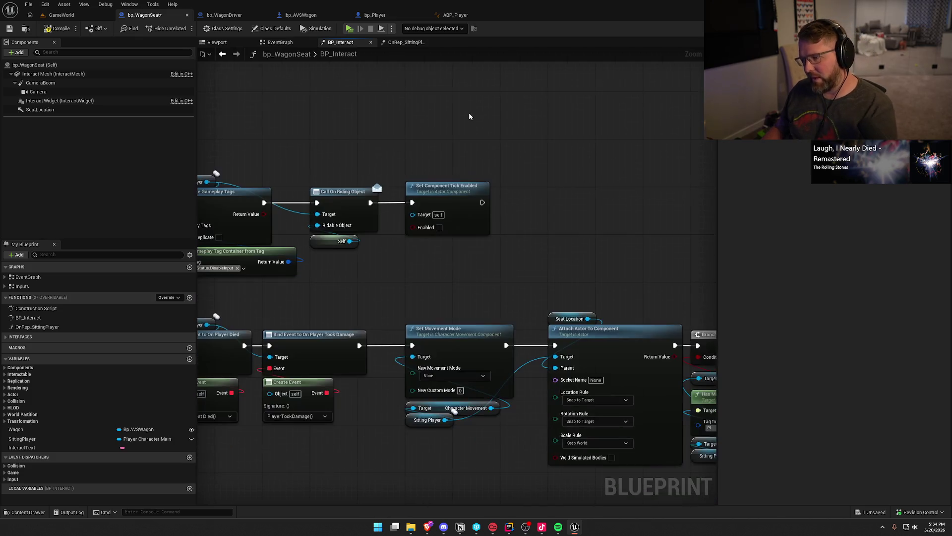
key(ctrl+z)
click(346, 143)
key(Delete)
drag(306, 136, 448, 249)
click(548, 218)
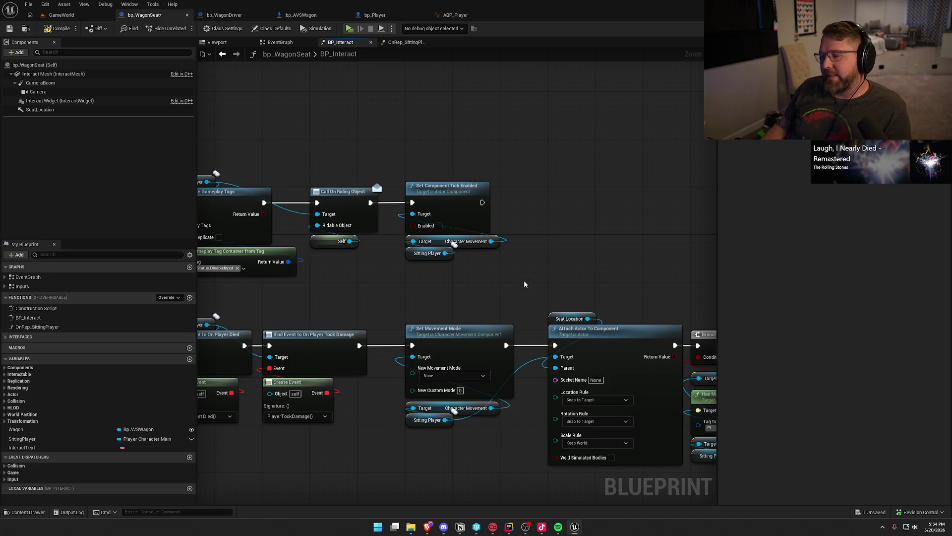
- Save bp_WagonSeat, then inspect ABP_Player's Character Movement initialization chain
drag(511, 282, 414, 148)
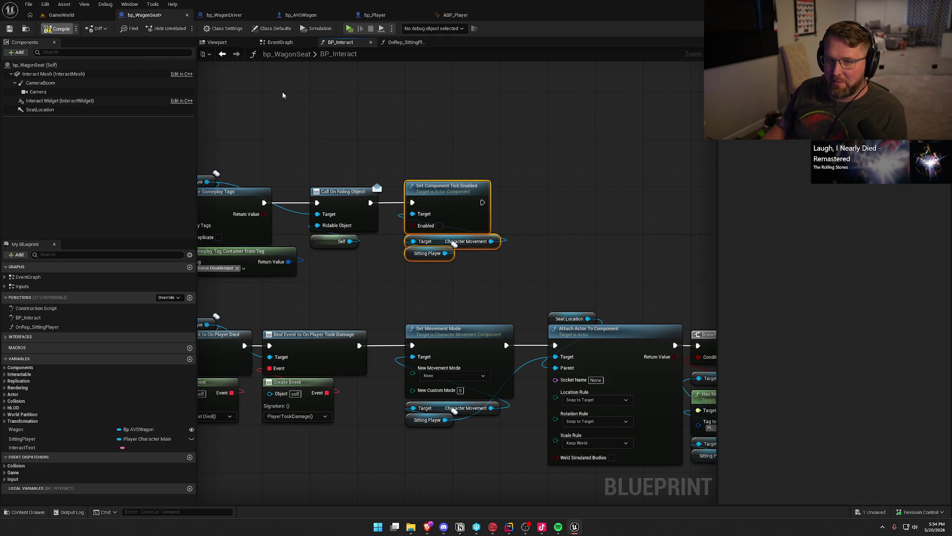
key(ctrl+s)
mouse_move(396, 145)
mouse_down()
mouse_move(421, 189)
mouse_move(517, 267)
mouse_up()
mouse_move(516, 267)
mouse_down()
mouse_move(557, 257)
mouse_move(444, 239)
mouse_up()
click(557, 255)
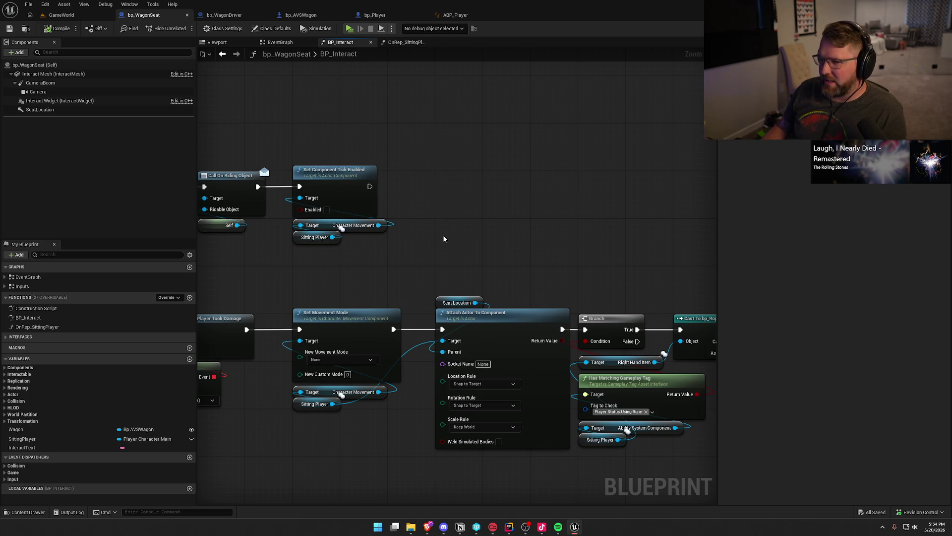
click(448, 17)
drag(464, 203, 329, 204)
mouse_move(419, 100)
mouse_down()
mouse_move(584, 204)
mouse_move(576, 194)
mouse_up()
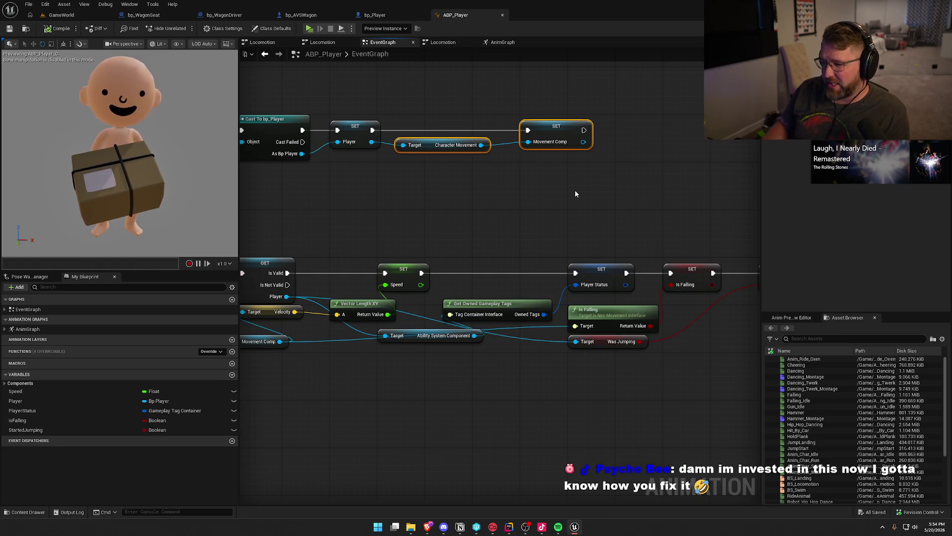
- Check the Mesh animation settings in bp_Player, then go back to bp_WagonSeat's BP_Interact graph
drag(486, 209, 598, 195)
drag(492, 200, 509, 181)
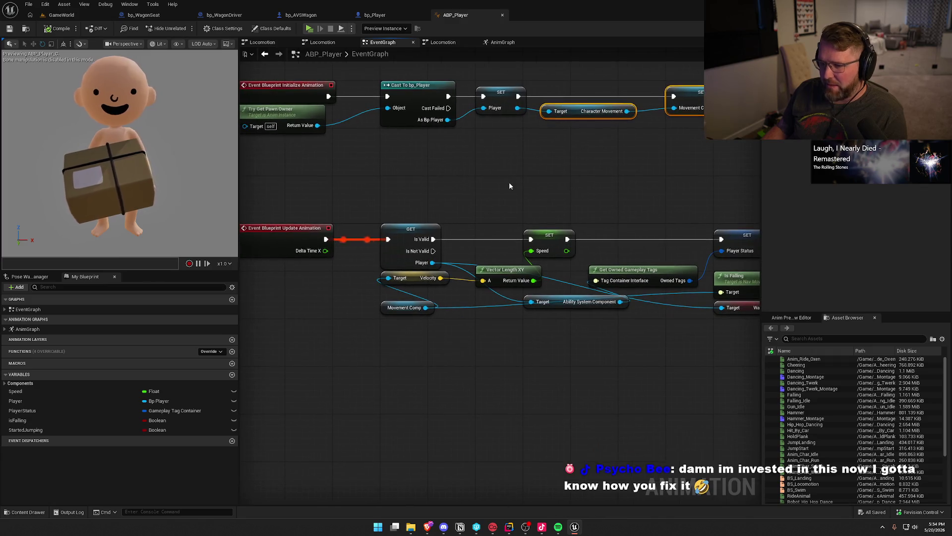
click(374, 15)
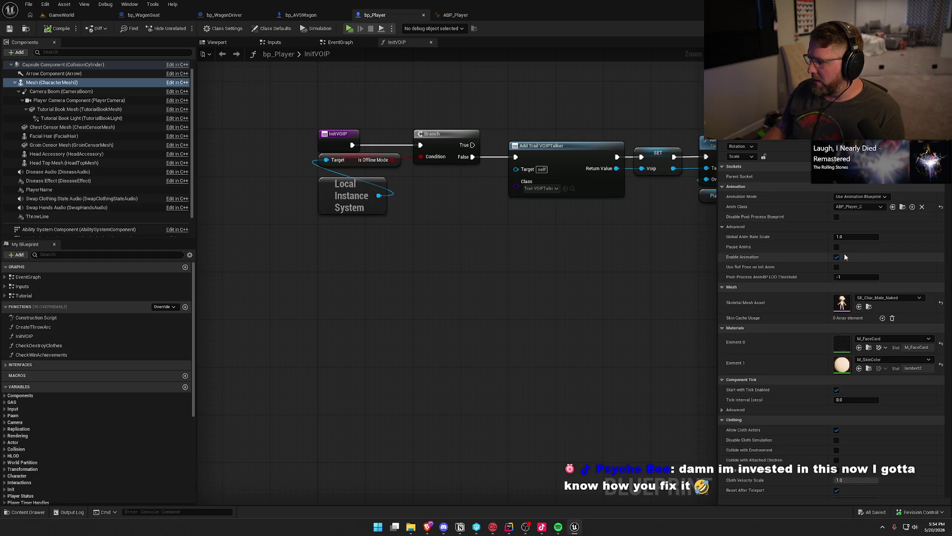
scroll(804, 251, down, 4)
scroll(810, 255, up, 4)
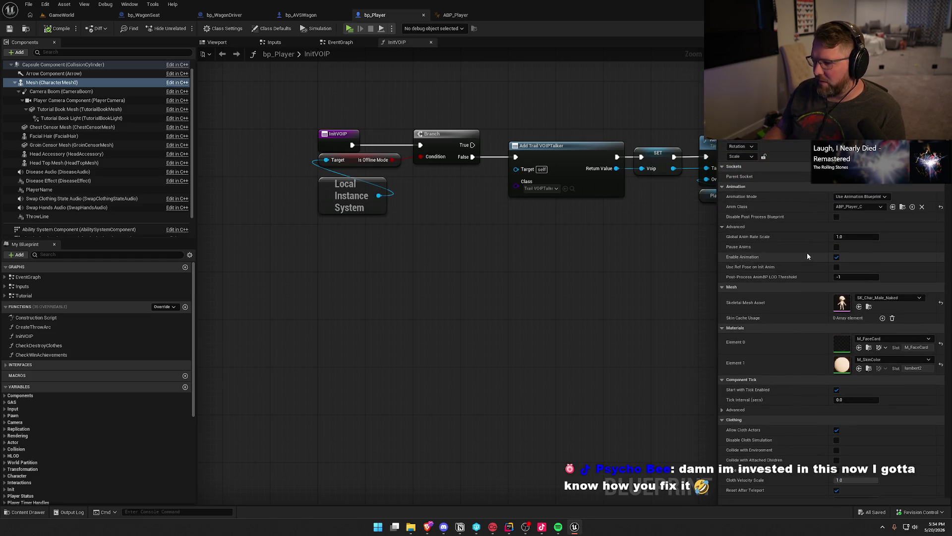
scroll(131, 171, down, 2)
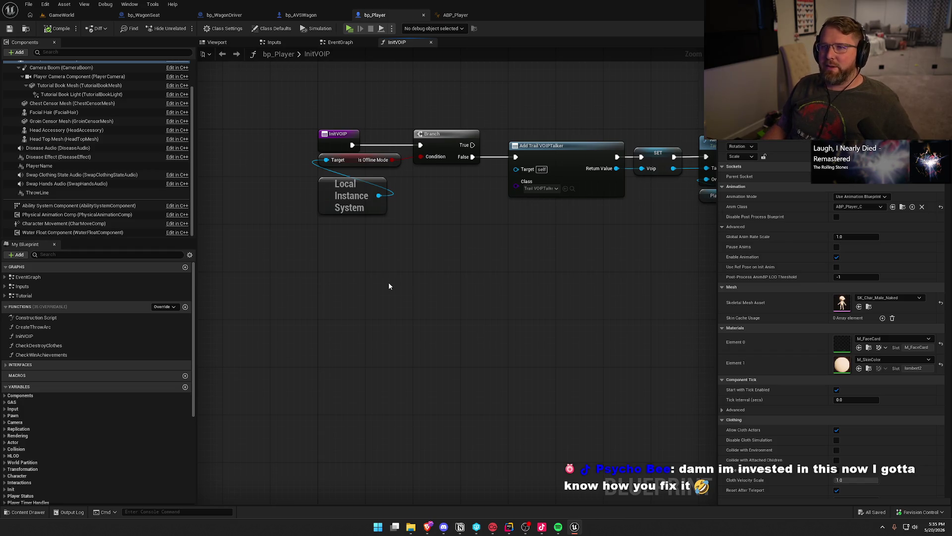
click(146, 15)
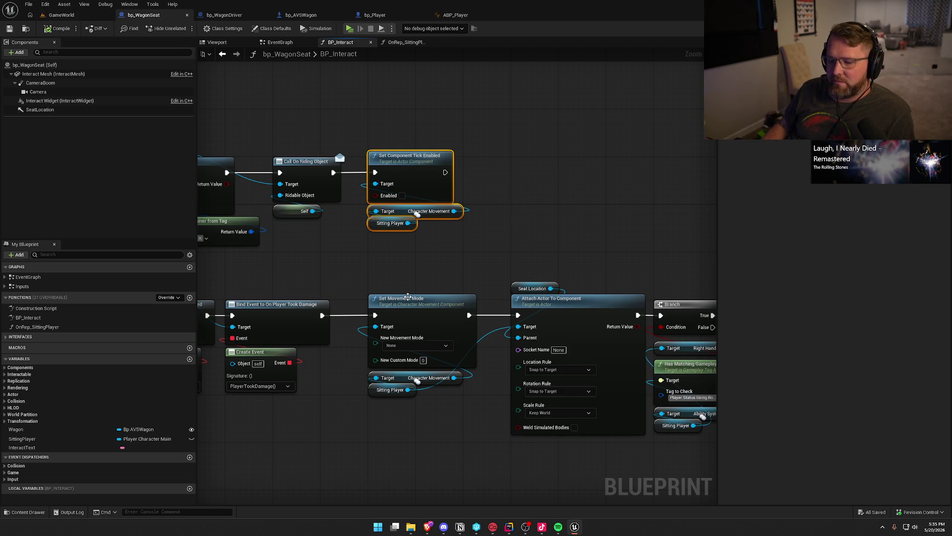
- Launch Paint from the Windows Start menu search
key(super)
text(paint)
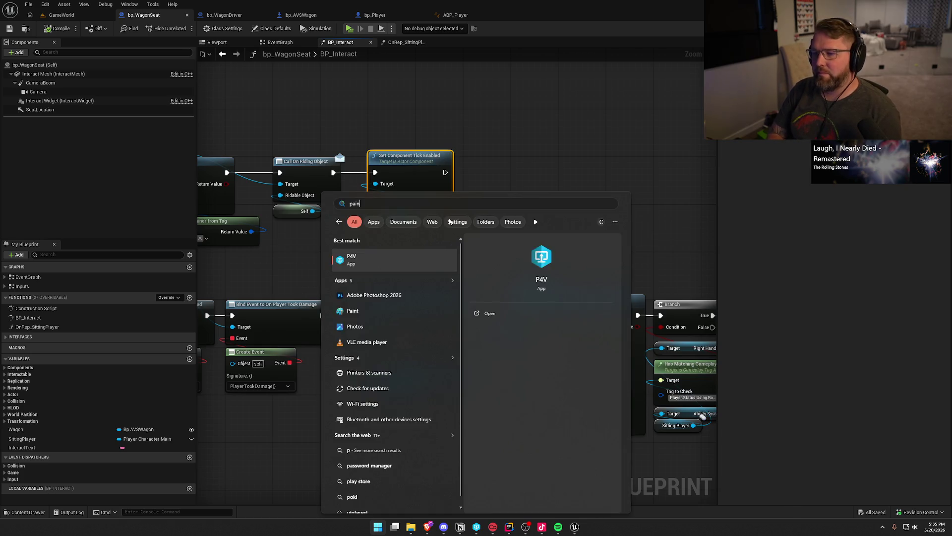
key(Return)
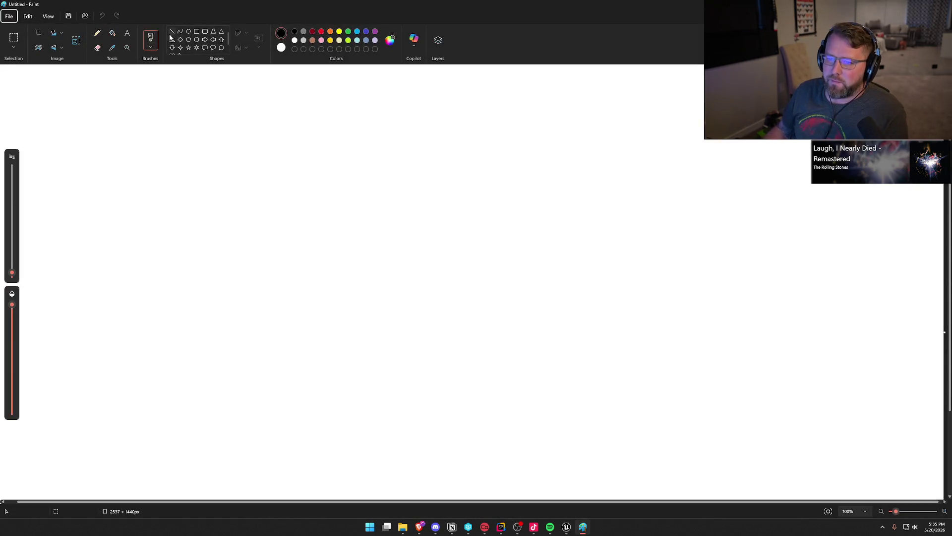
- Fill the canvas black and set up a white Calligraphy brush
click(235, 165)
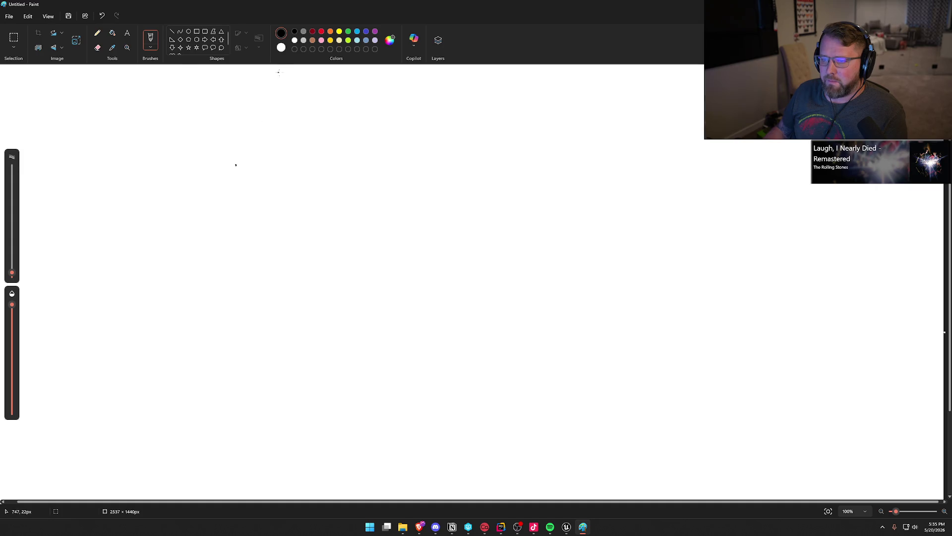
click(112, 32)
click(155, 70)
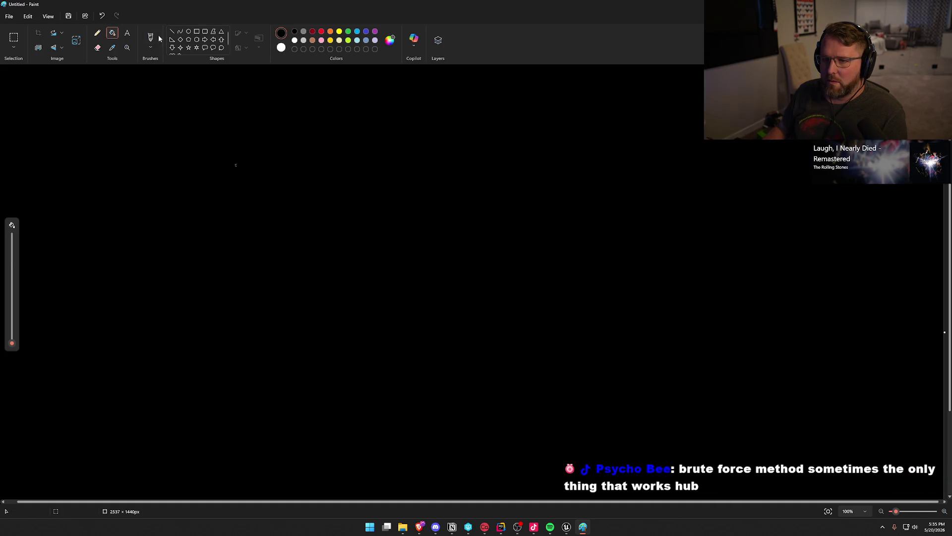
click(152, 39)
click(154, 49)
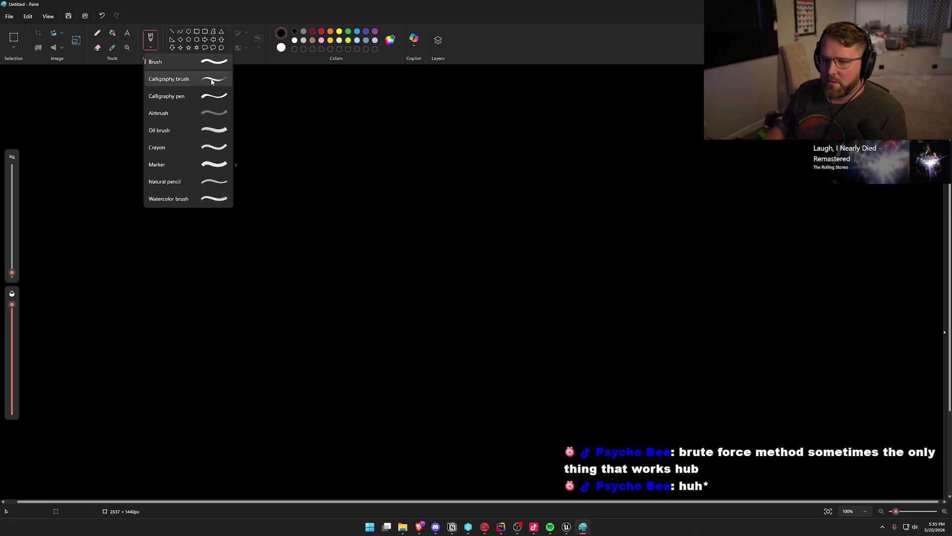
click(212, 82)
mouse_move(12, 268)
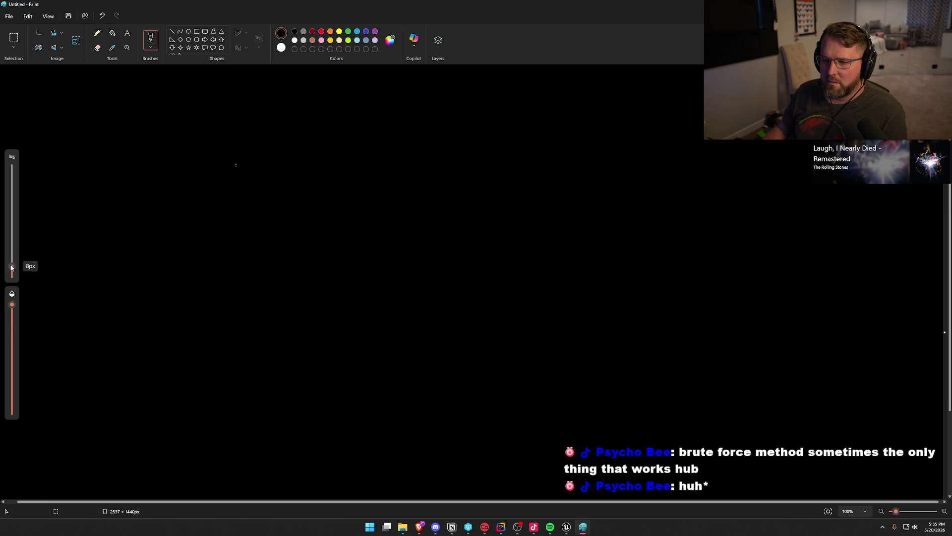
click(281, 47)
- Draw three circles in a row and a fourth circle above them
drag(348, 193, 318, 189)
drag(475, 198, 470, 191)
mouse_move(610, 203)
mouse_down()
mouse_move(670, 240)
mouse_move(544, 206)
mouse_up()
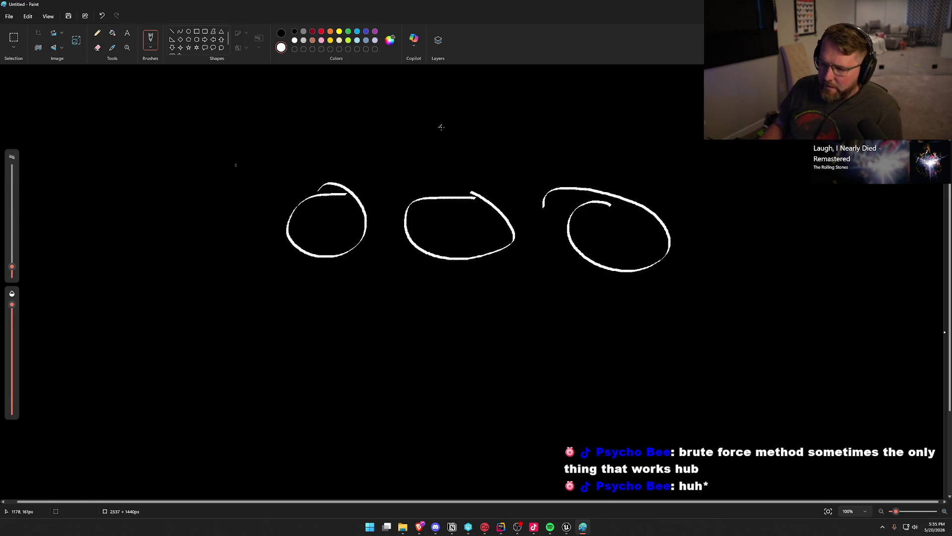
mouse_move(457, 85)
mouse_down()
mouse_move(419, 110)
mouse_move(463, 86)
mouse_move(444, 88)
mouse_up()
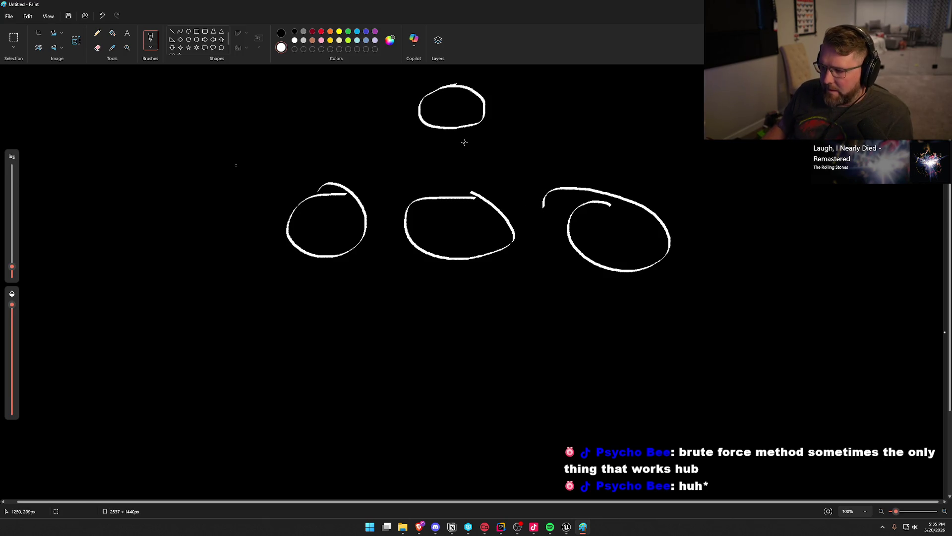
- With the plain Brush, label the top circle S and the three lower circles C
click(150, 47)
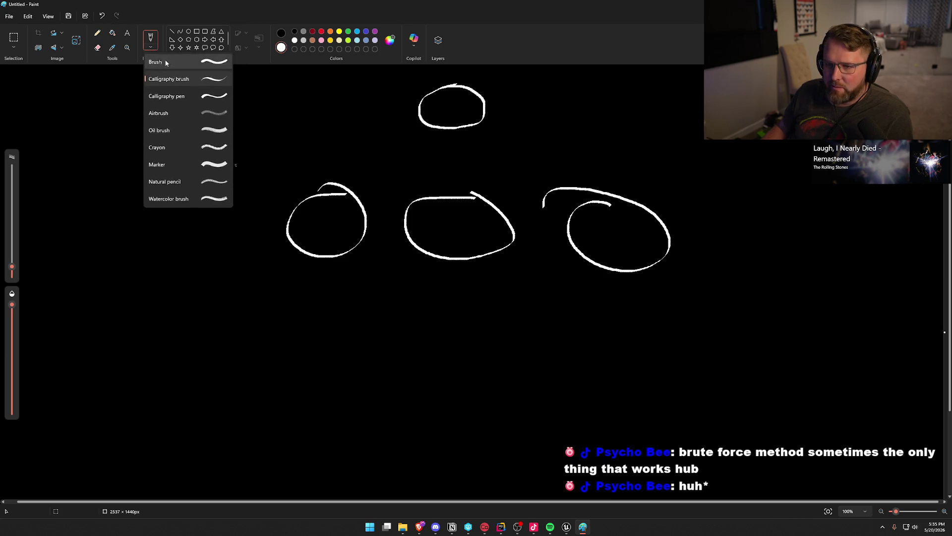
click(169, 65)
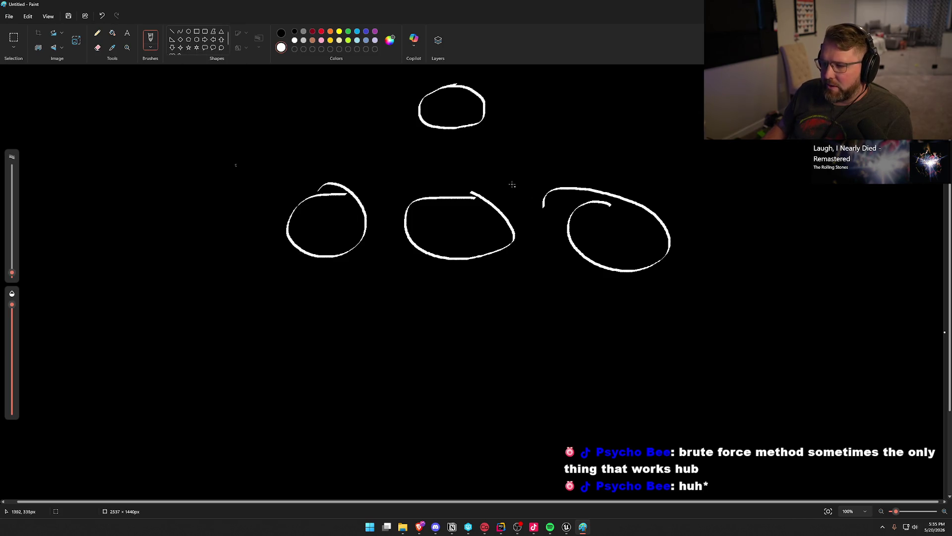
drag(454, 97, 449, 109)
mouse_move(337, 216)
mouse_down()
mouse_move(323, 223)
mouse_move(336, 230)
mouse_up()
mouse_move(462, 219)
mouse_down()
mouse_move(450, 222)
mouse_move(464, 233)
mouse_up()
mouse_move(626, 229)
mouse_down()
mouse_move(604, 233)
mouse_move(623, 247)
mouse_up()
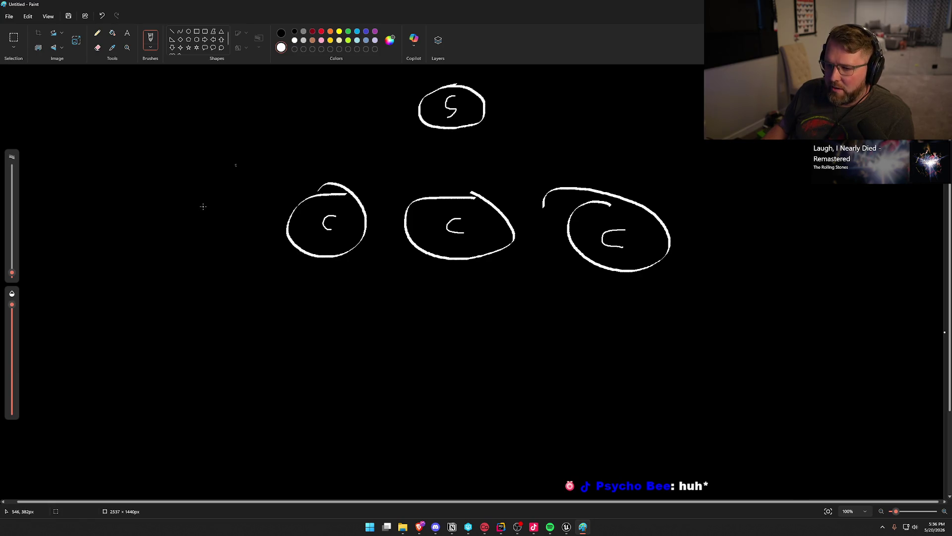
- Draw arrows linking S to the left and middle C circles, redoing mistakes, and box the left C
drag(258, 277, 293, 267)
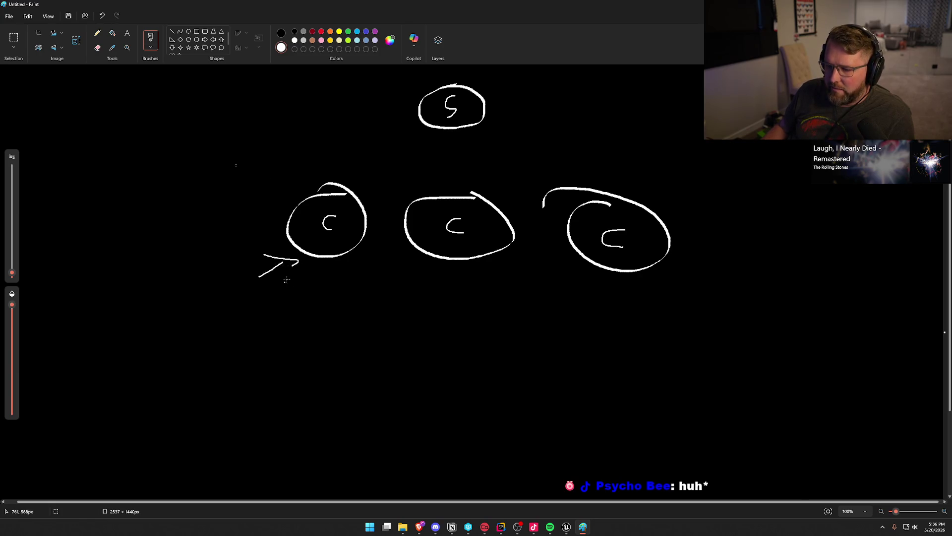
key(ctrl+z)
key(ctrl+z)
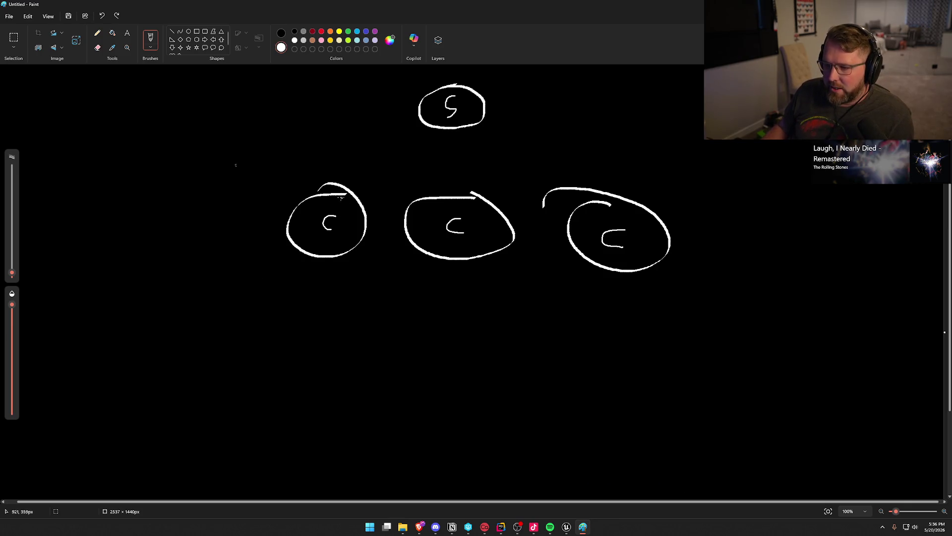
mouse_move(348, 192)
mouse_down()
mouse_move(427, 131)
mouse_move(415, 145)
mouse_up()
drag(356, 177, 365, 194)
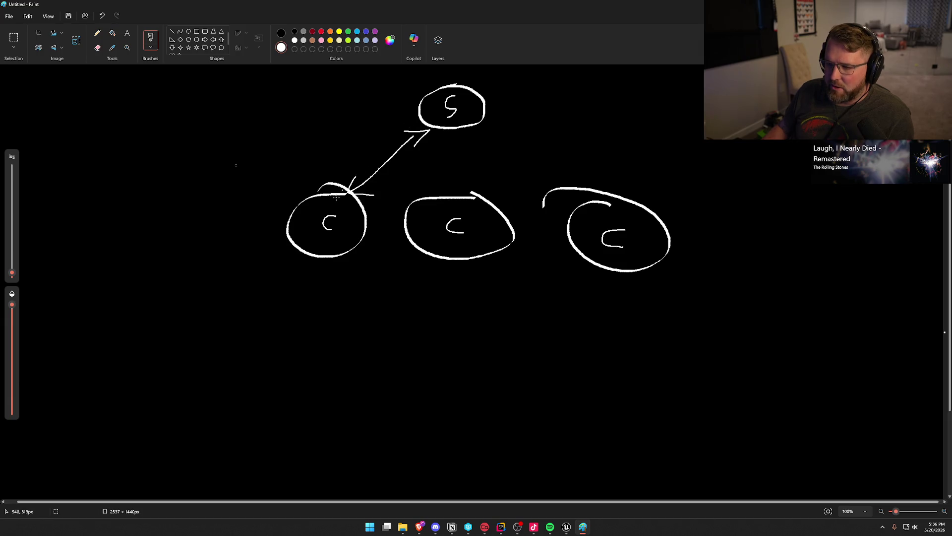
key(ctrl+z)
key(ctrl+z)
key(ctrl+z)
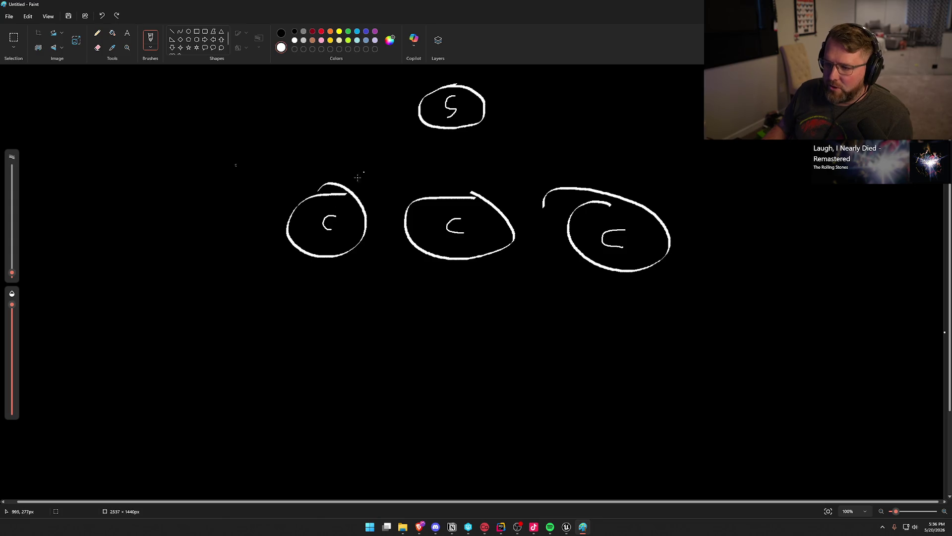
mouse_move(350, 193)
mouse_down()
mouse_move(429, 126)
mouse_move(452, 198)
mouse_move(464, 204)
mouse_up()
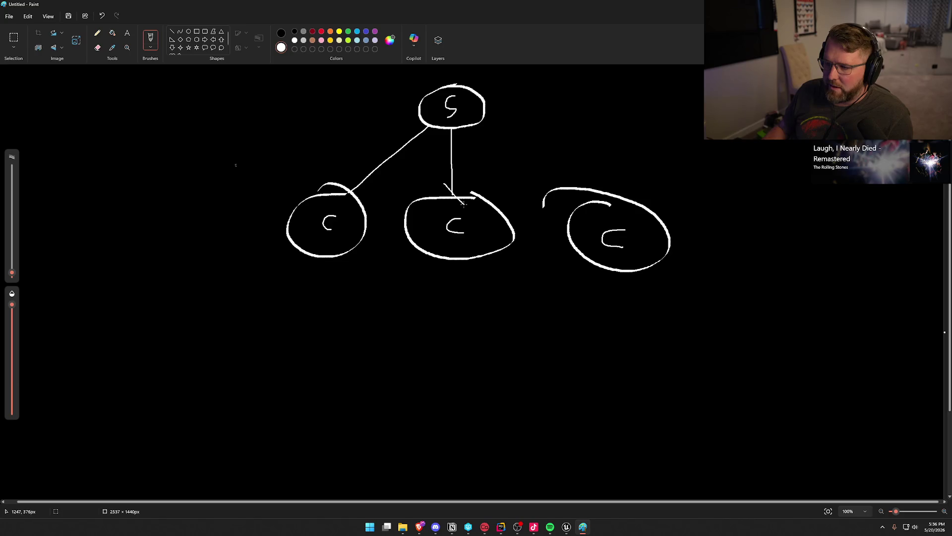
key(ctrl+z)
mouse_move(441, 135)
mouse_down()
mouse_move(452, 125)
mouse_move(467, 137)
mouse_move(422, 139)
mouse_up()
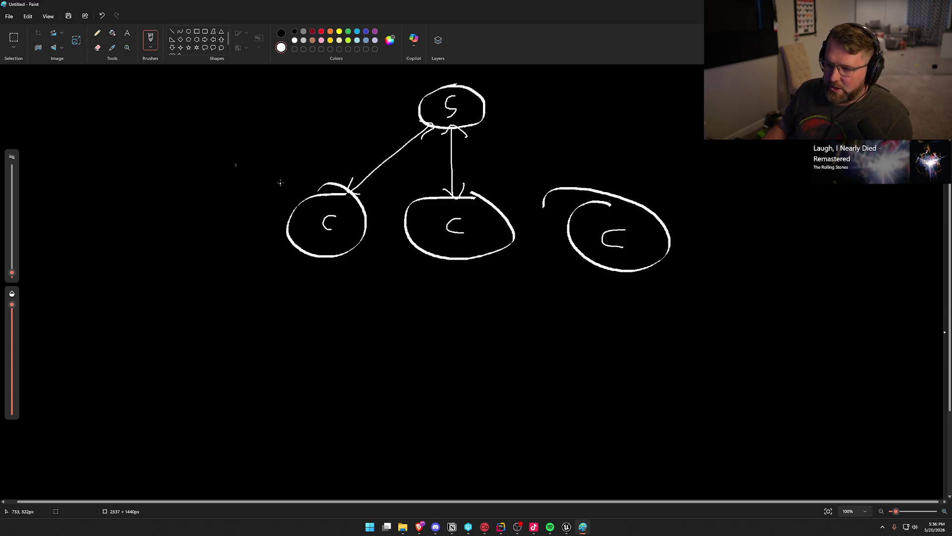
mouse_move(348, 162)
mouse_down()
mouse_move(263, 270)
mouse_move(381, 268)
mouse_move(313, 166)
mouse_up()
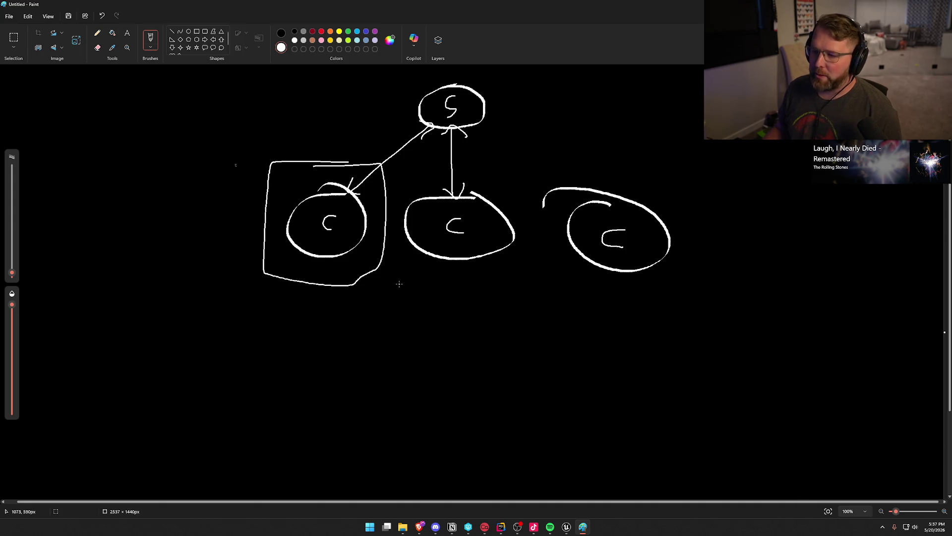
- Replace the left box with one around the middle and right circles, then undo everything back to blank
key(ctrl+z)
drag(397, 169, 601, 171)
drag(696, 286, 395, 287)
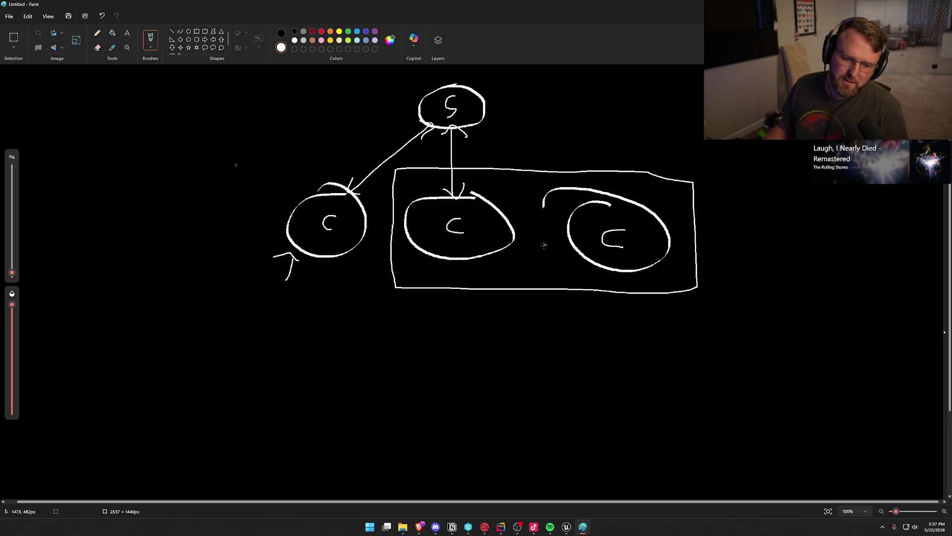
key(z)
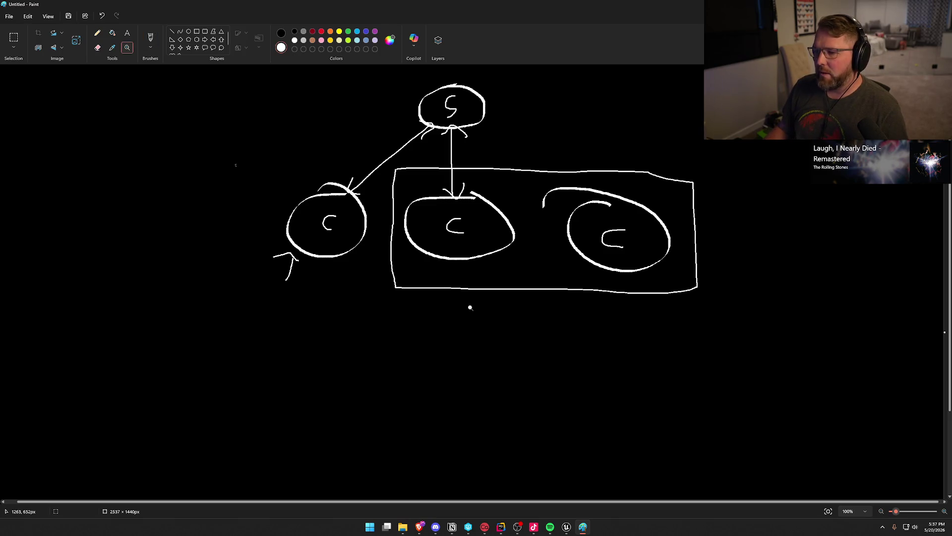
key(ctrl+z)
key(ctrl+z)
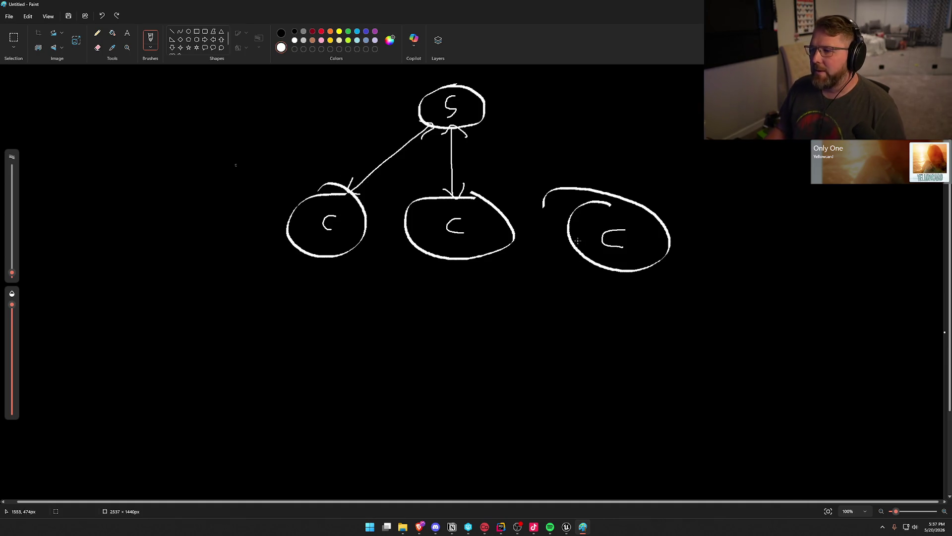
key(ctrl+z)
key(ctrl+z)
key(ctrl+z)
key(ctrl+z)
key(ctrl+z)
key(ctrl+z)
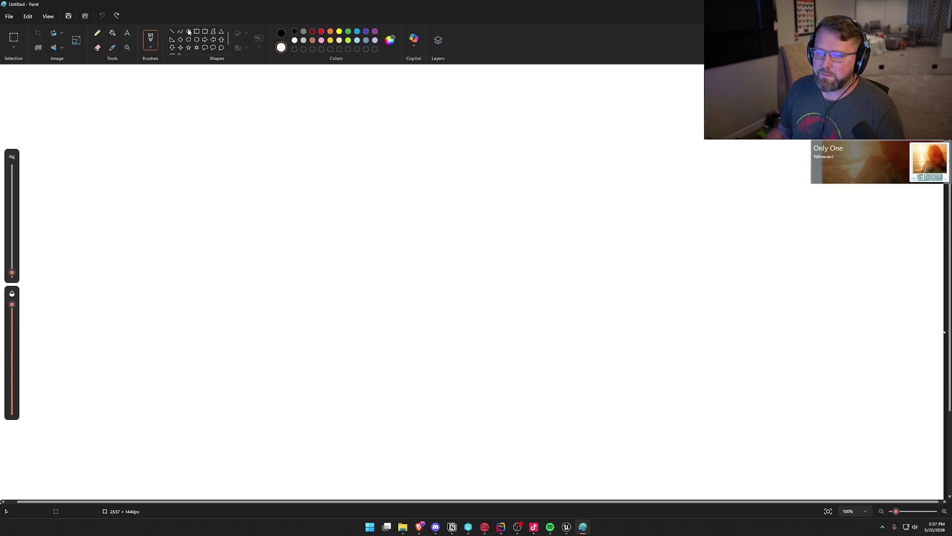
- Flood the canvas black and try a thick white brush stroke, then undo it
click(111, 36)
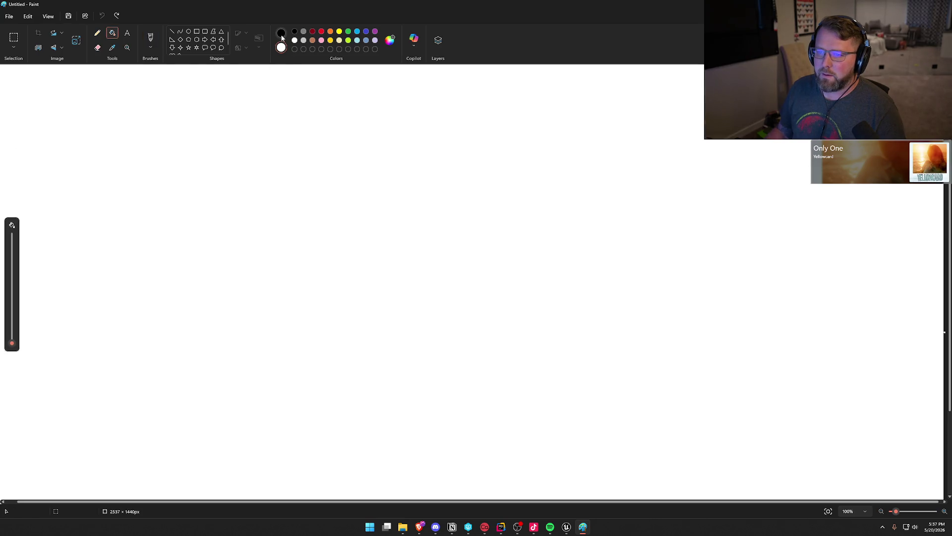
click(281, 33)
click(276, 98)
click(151, 39)
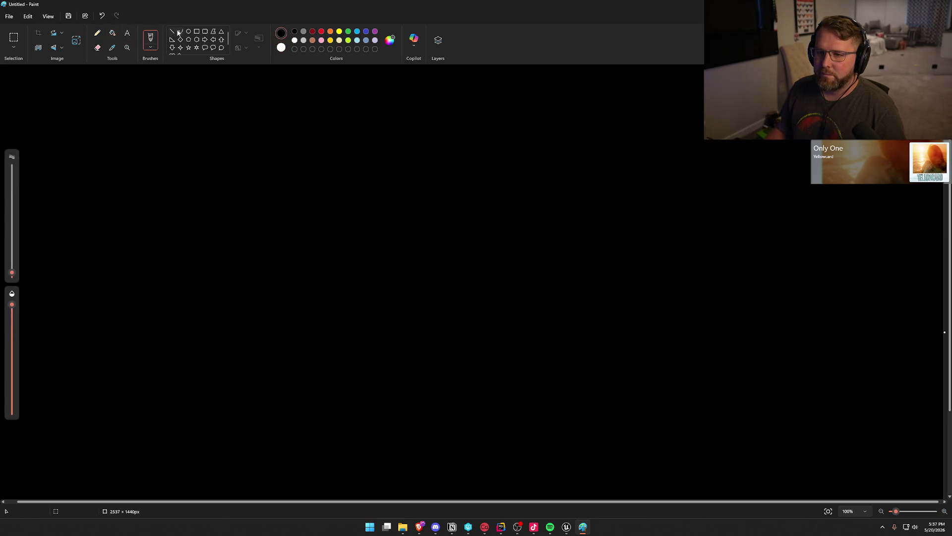
click(151, 48)
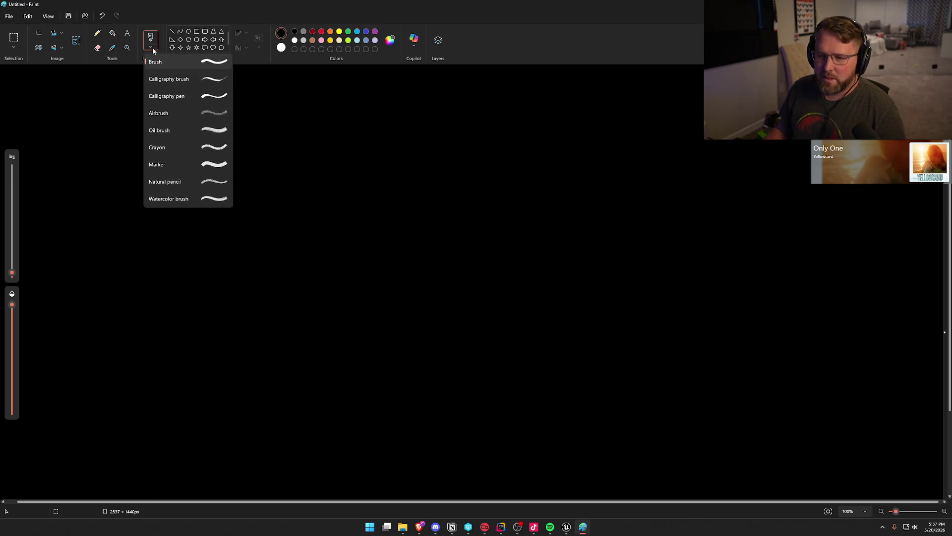
click(133, 93)
drag(11, 274, 12, 219)
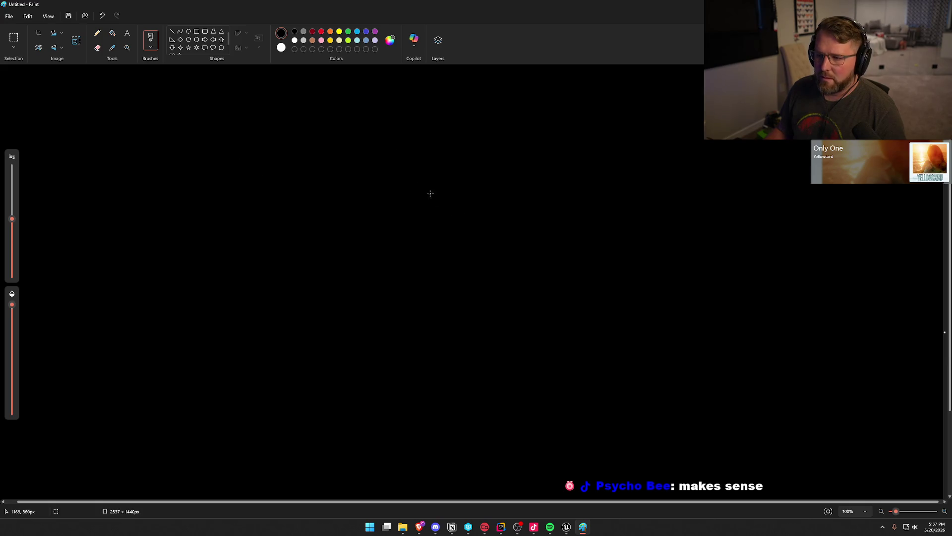
click(295, 40)
drag(229, 169, 471, 226)
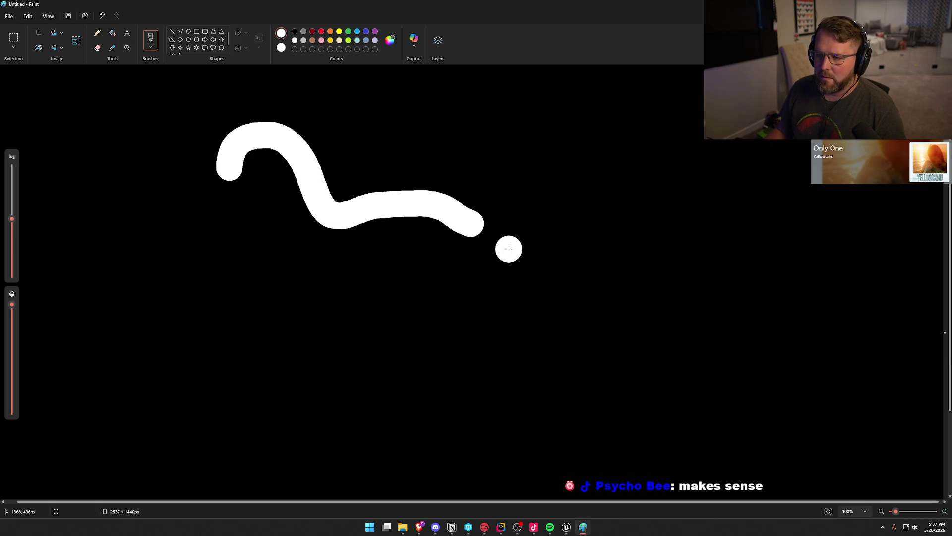
key(ctrl+z)
- Try a grey low-opacity and a 20px white wavy stroke, undo both, and close Paint without saving
drag(12, 219, 13, 254)
drag(12, 307, 12, 334)
mouse_move(231, 208)
mouse_down()
mouse_move(440, 216)
mouse_move(625, 277)
mouse_up()
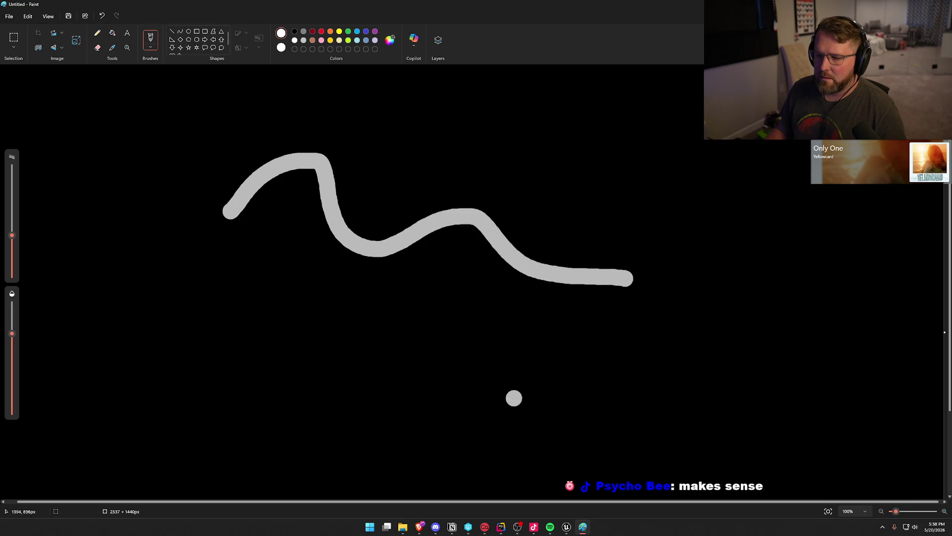
key(ctrl+z)
drag(12, 334, 11, 304)
drag(12, 235, 13, 255)
mouse_move(199, 189)
mouse_down()
mouse_move(425, 224)
mouse_move(622, 293)
mouse_up()
key(ctrl+z)
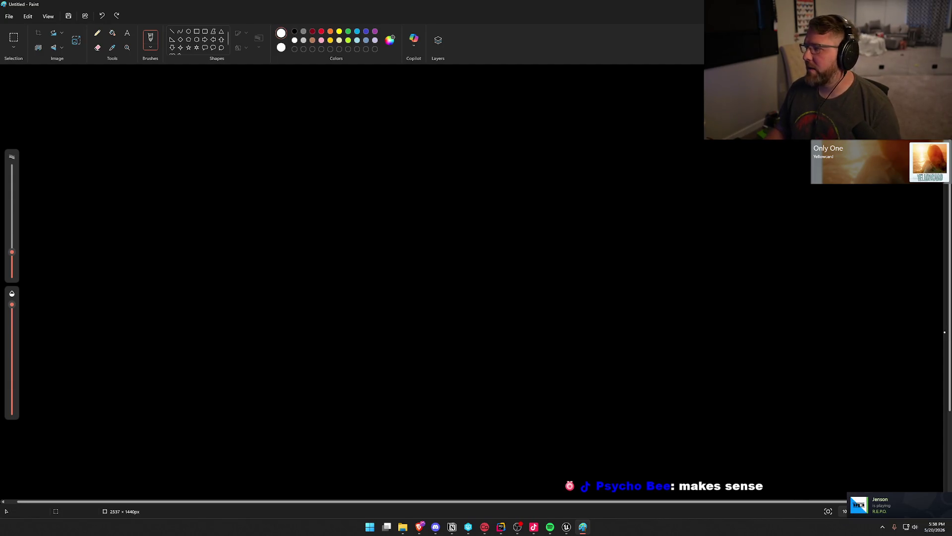
key(alt+F4)
click(477, 283)
- Pan the BP_Interact graph briefly, then switch to the GameWorld level view
mouse_move(489, 256)
mouse_down()
mouse_move(516, 238)
mouse_move(495, 205)
mouse_up()
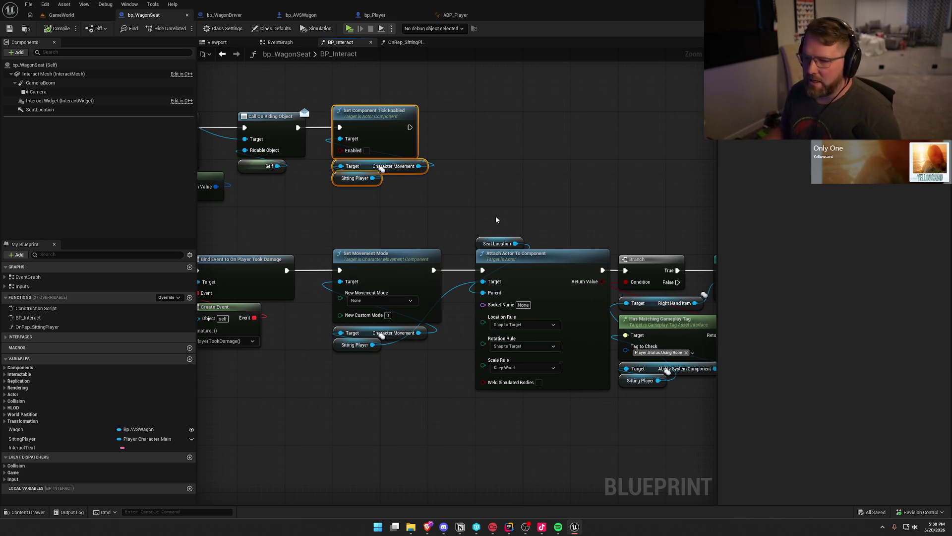
click(60, 15)
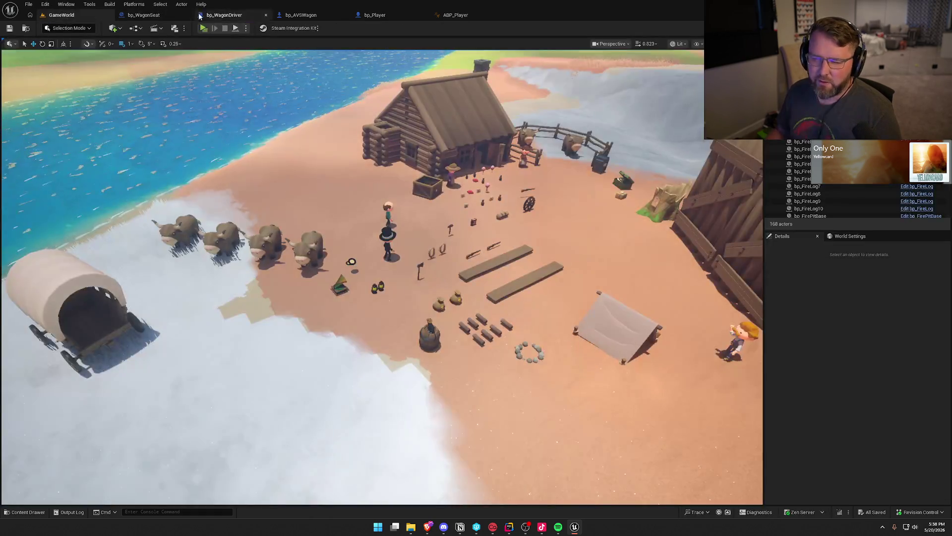
- Start the multiplayer play-in-editor session and resize the Server 0 preview window
click(203, 30)
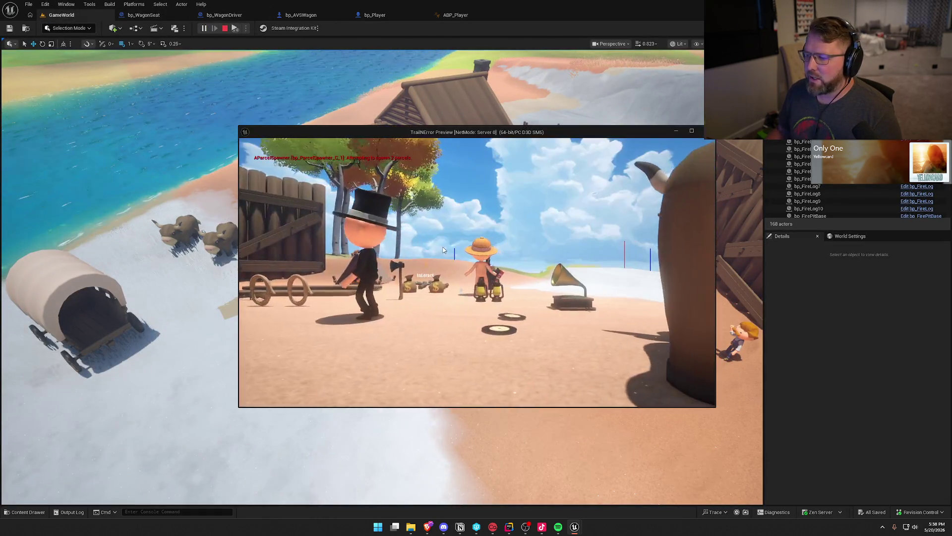
key(super)
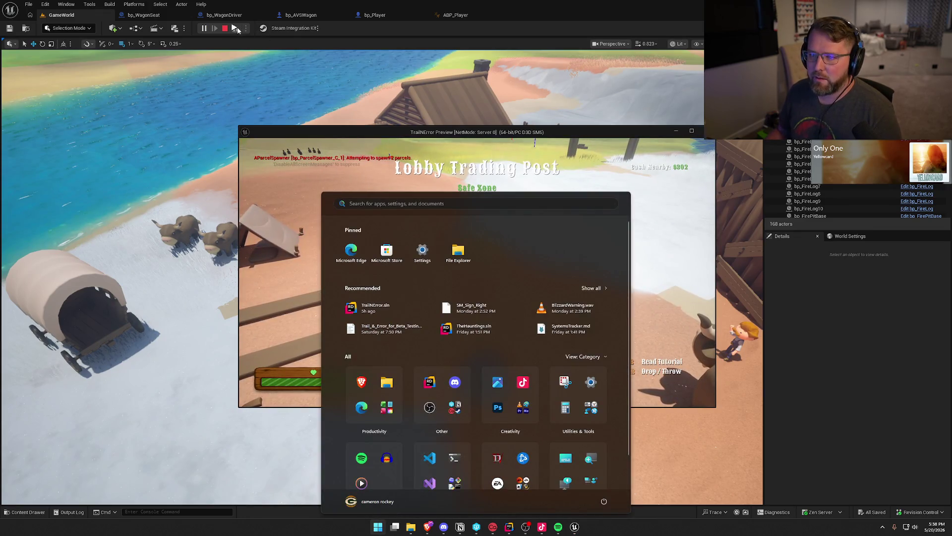
key(super)
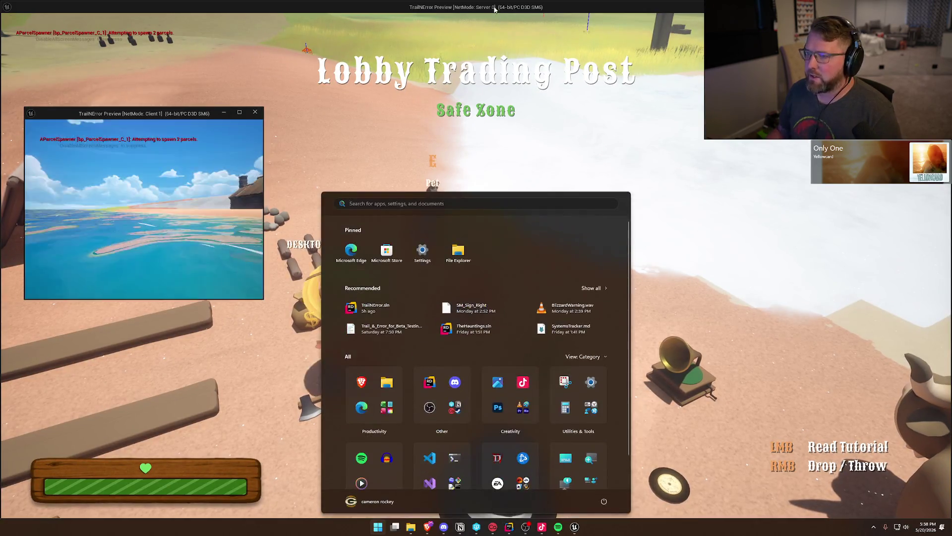
key(super)
mouse_move(436, 7)
mouse_down()
mouse_move(448, 134)
mouse_move(641, 86)
mouse_move(659, 57)
mouse_up()
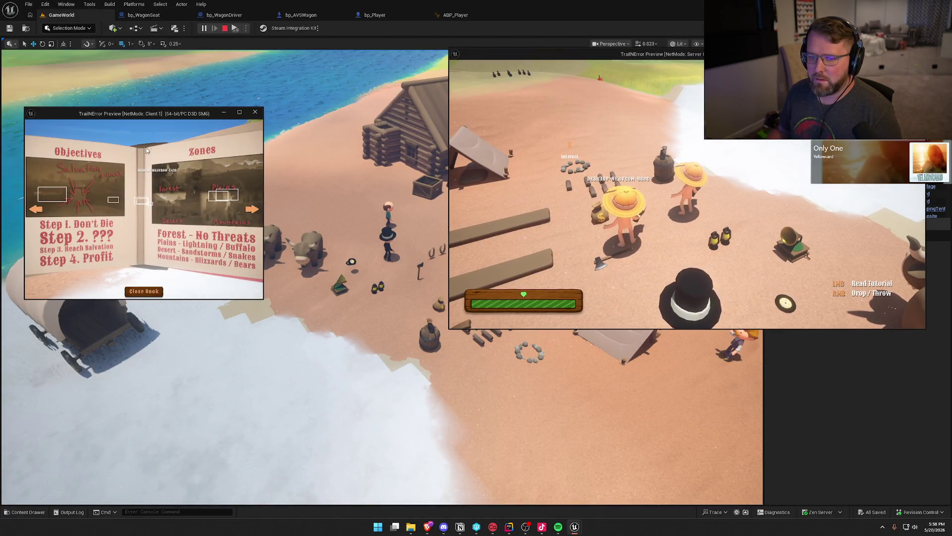
- Close Client 1's tutorial book and arrange the Client 1, Client 2 and Server windows
click(154, 293)
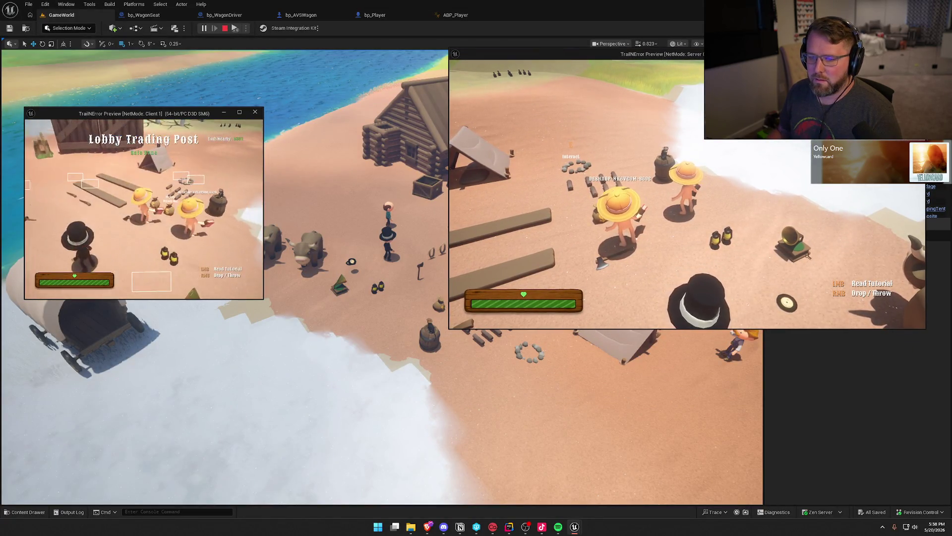
key(super)
key(super+Up)
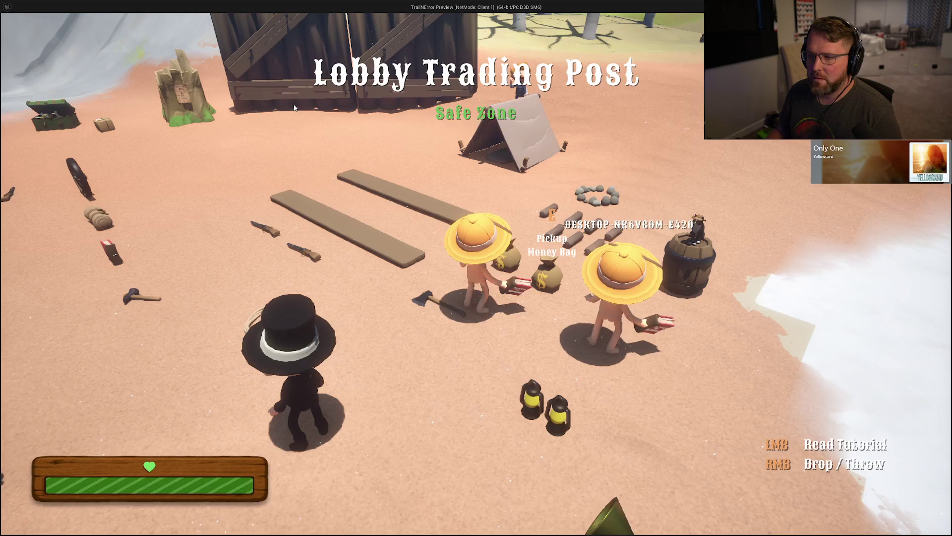
key(super+Down)
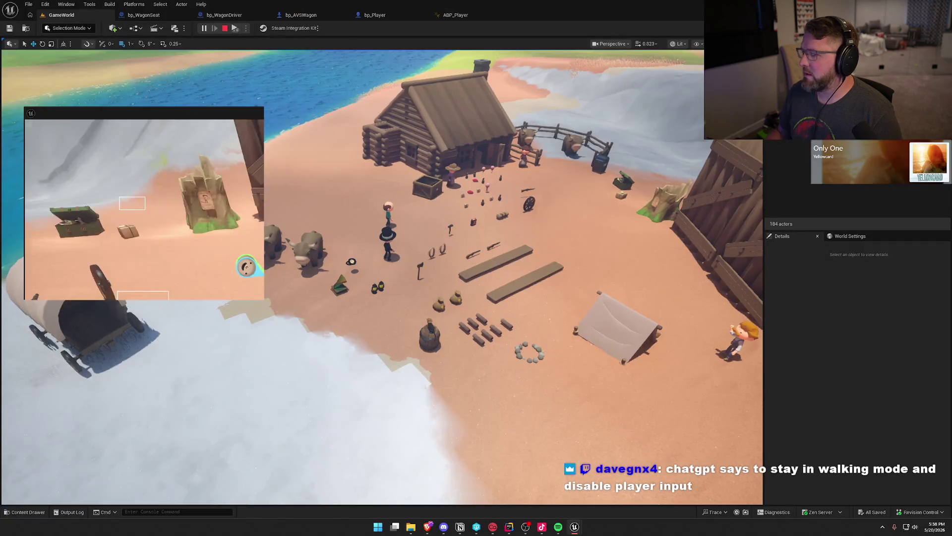
key(super)
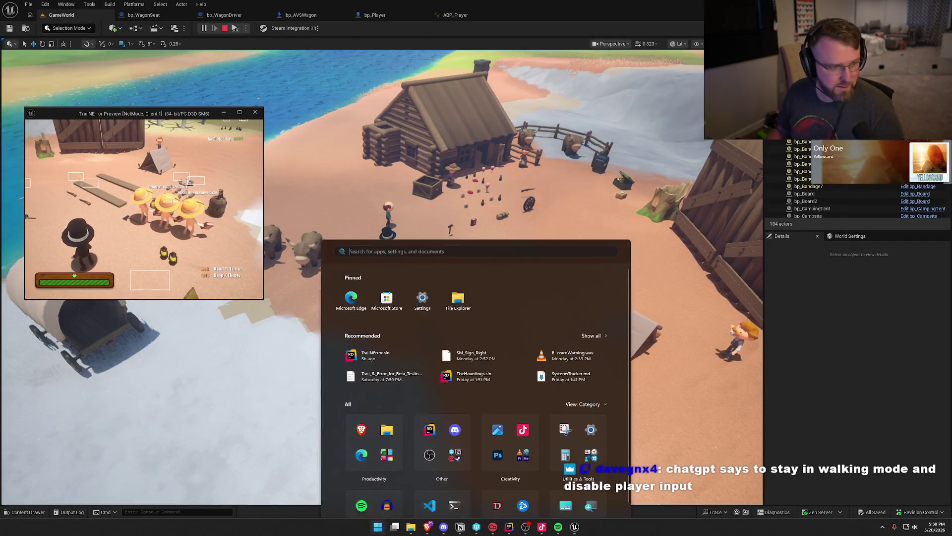
key(Escape)
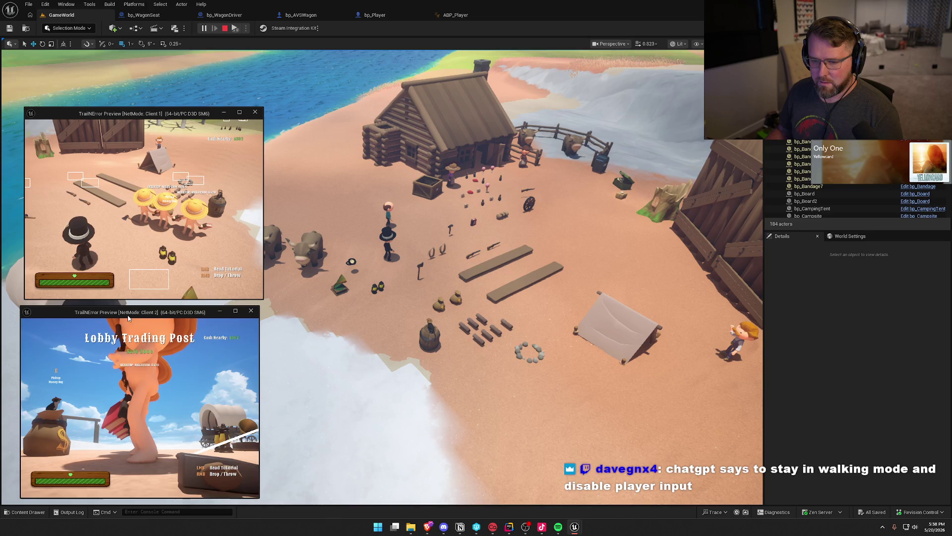
key(alt+Tab)
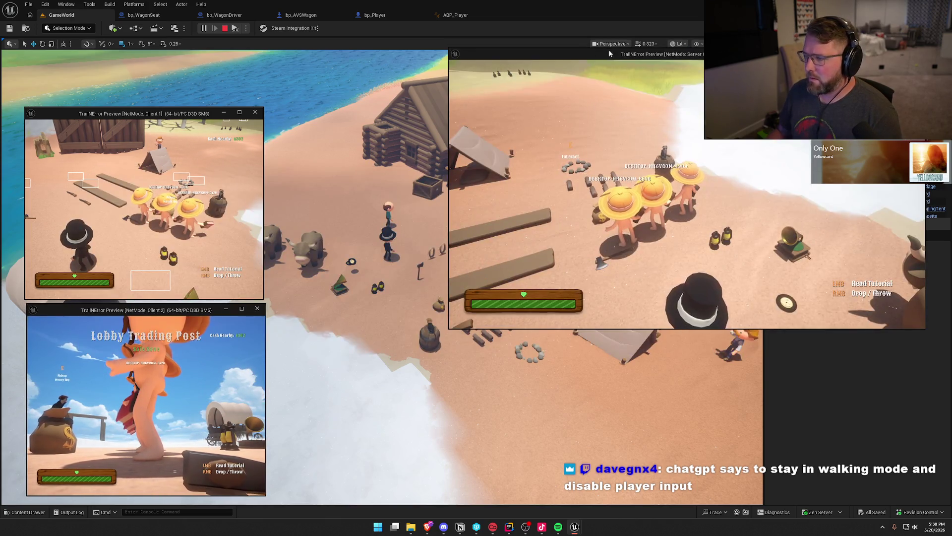
drag(609, 51, 461, 130)
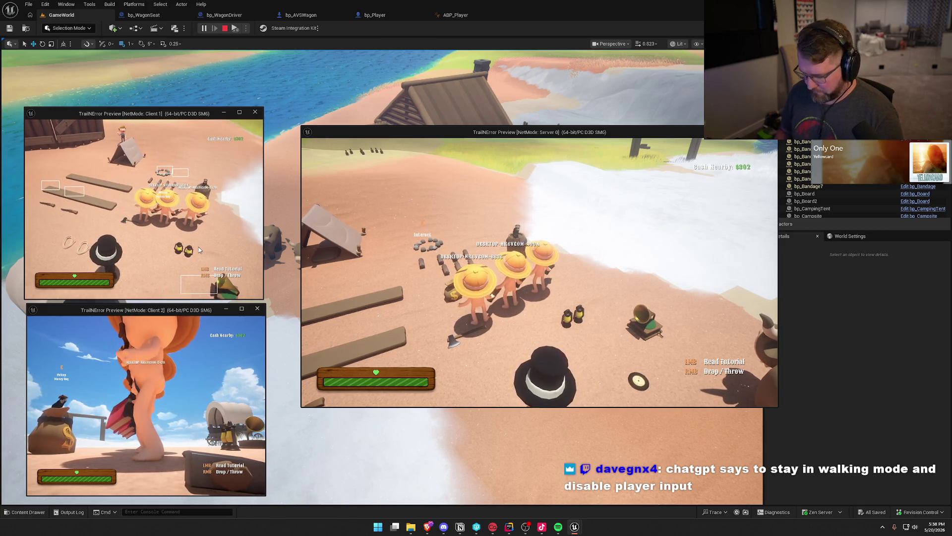
- Run p.NetShowCorrections 1 in Client 1's console and walk it to the wagon
key(grave)
key(Up)
key(Return)
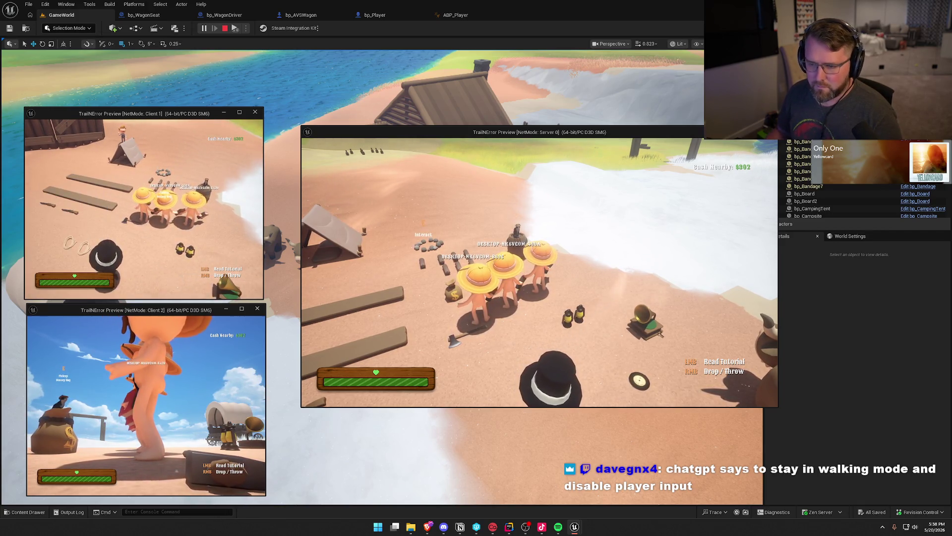
key(w)
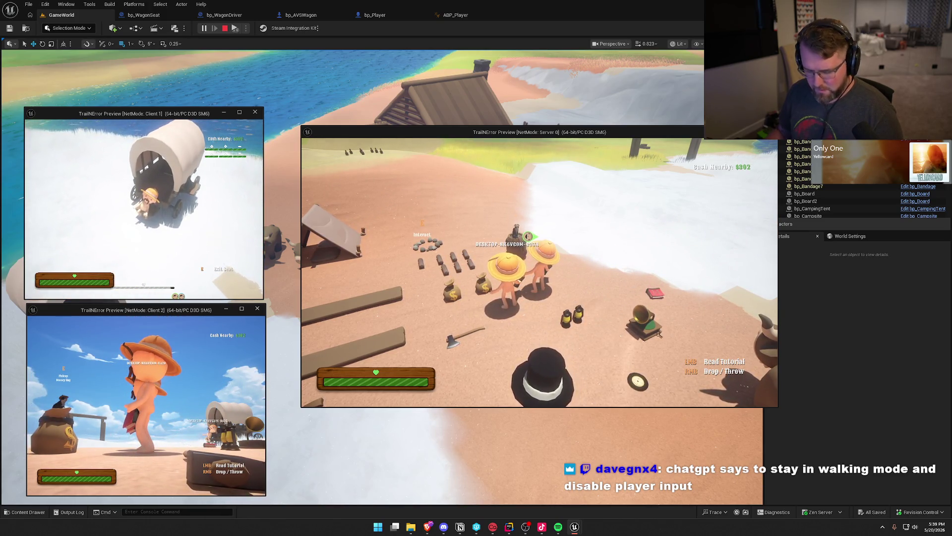
- Walk the Client 2 character around to the wagon's side and seat it with E
key(super)
click(516, 178)
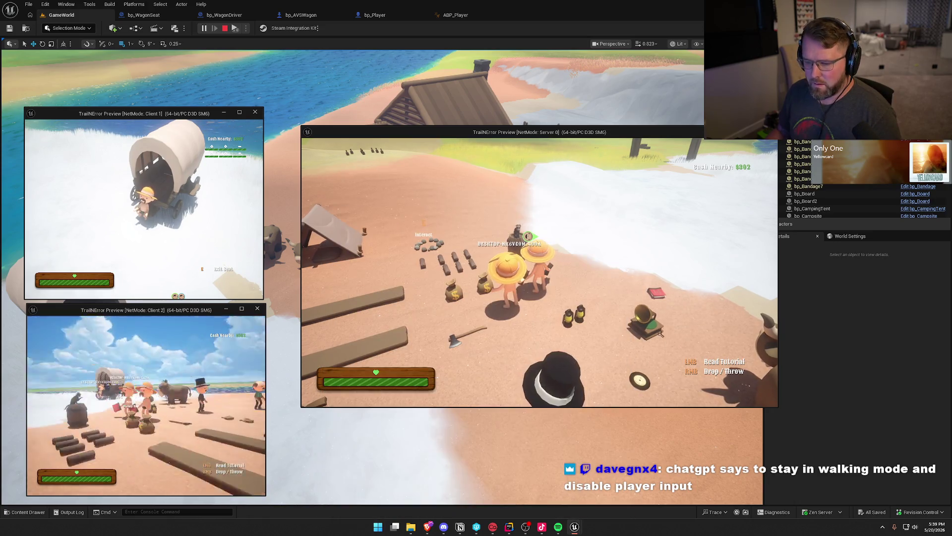
key(w)
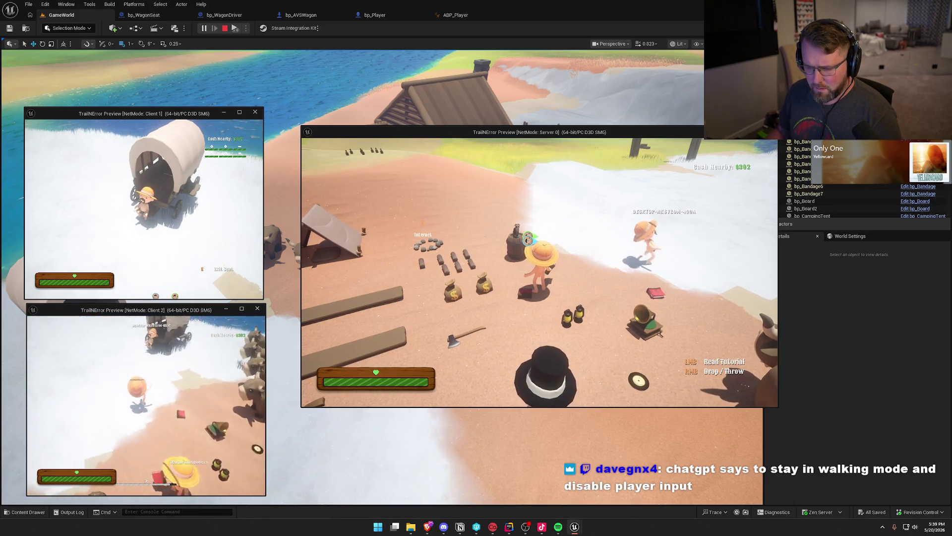
key(w)
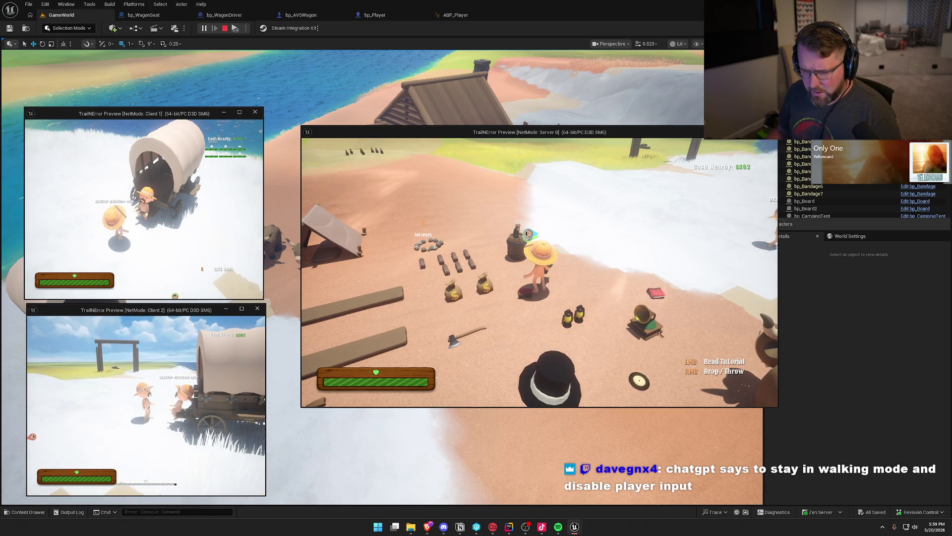
key(w)
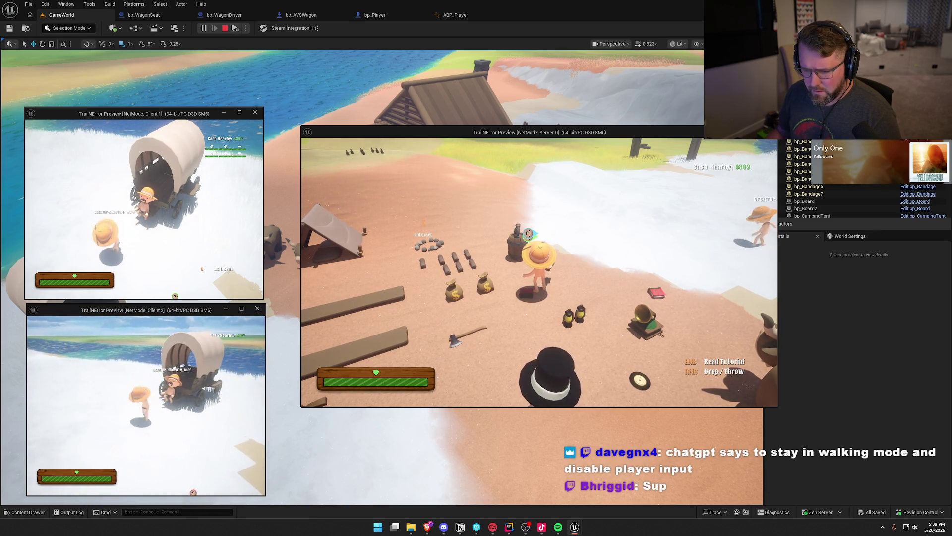
key(e)
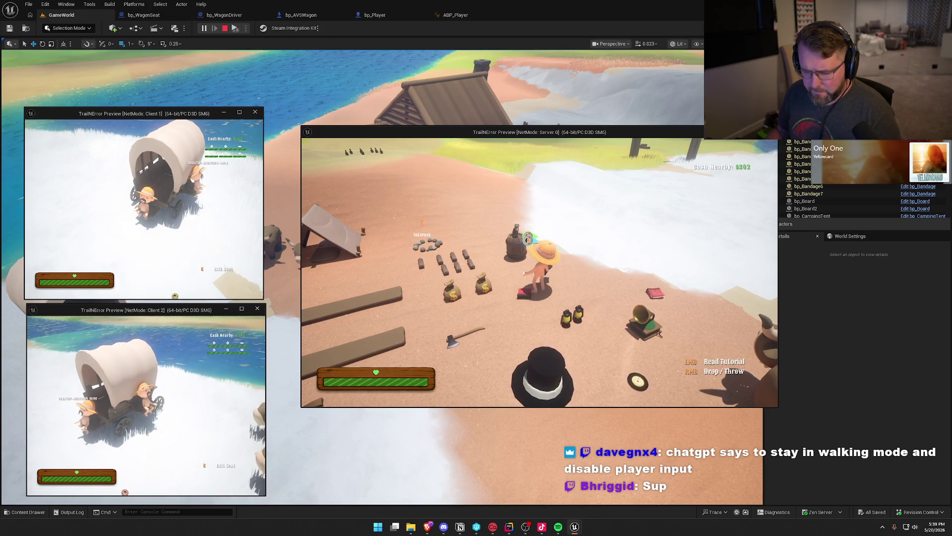
- Walk the server character up to the oxen and stand beside the wagon
key(super)
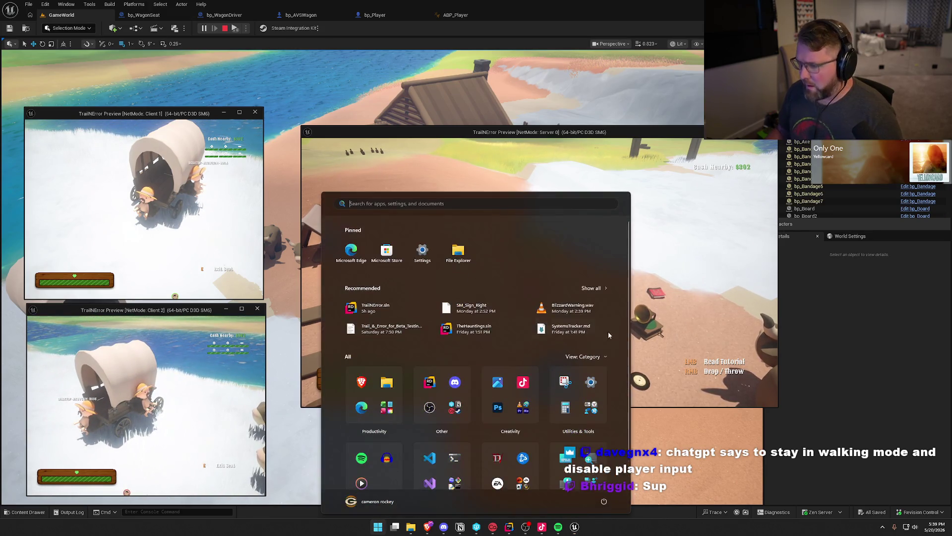
key(super)
key(w)
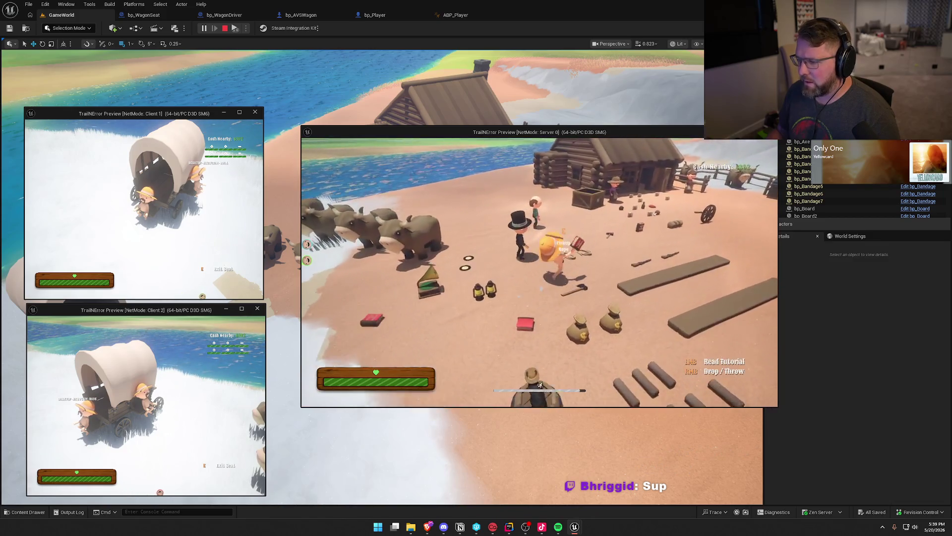
key(w)
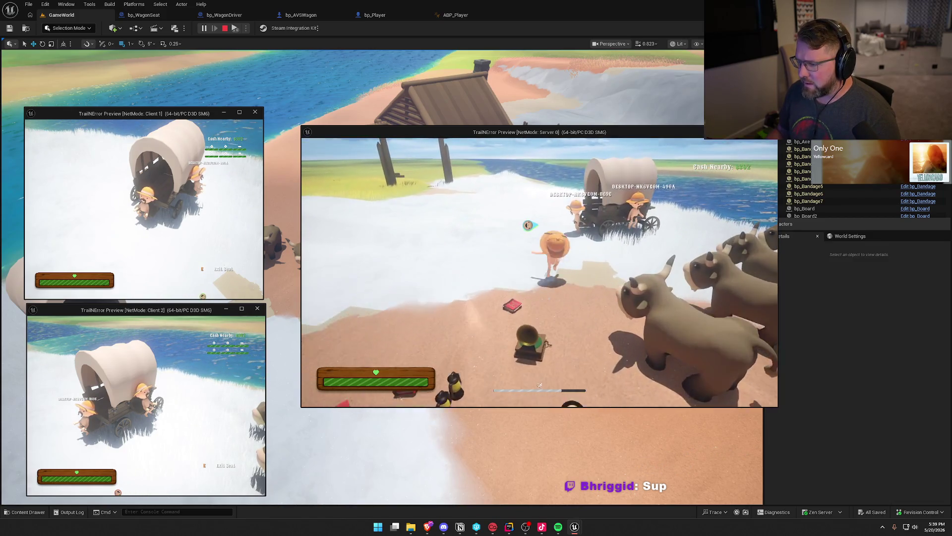
key(w)
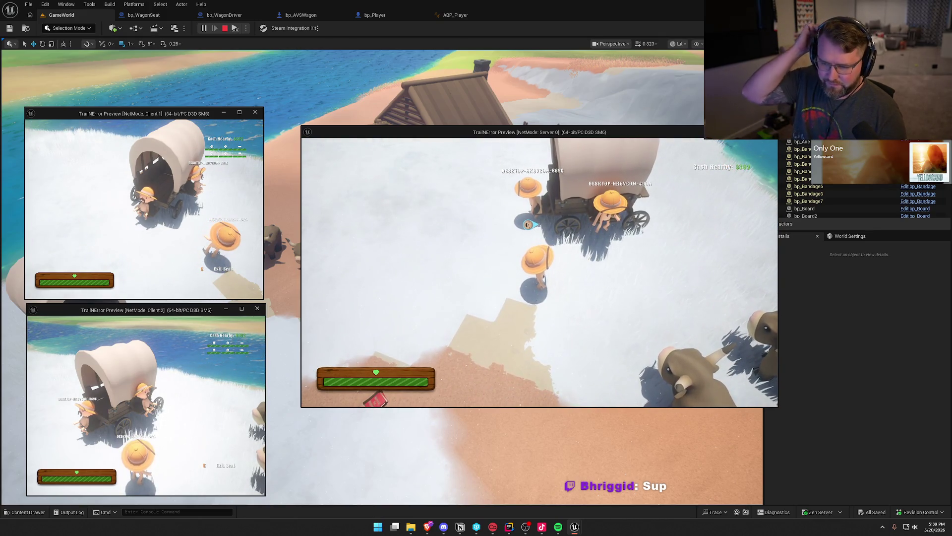
key(w)
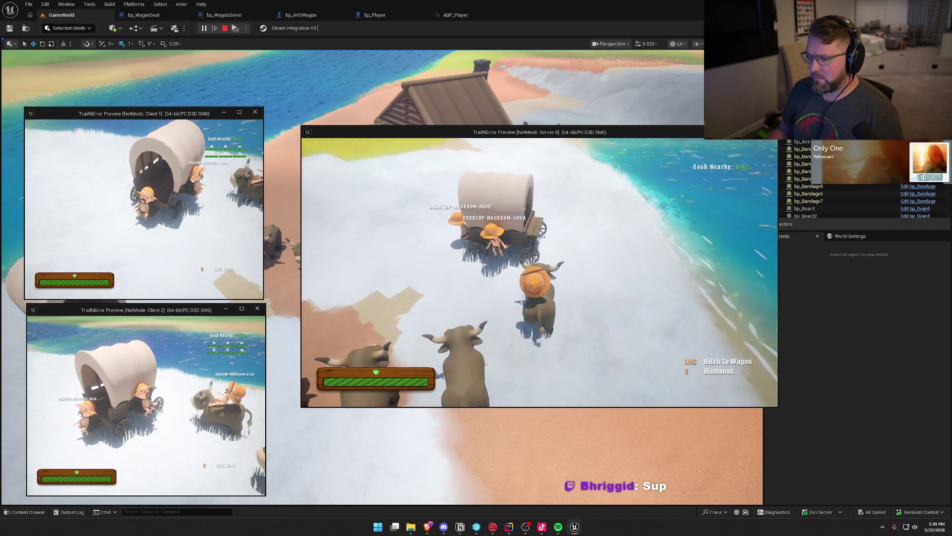
key(e)
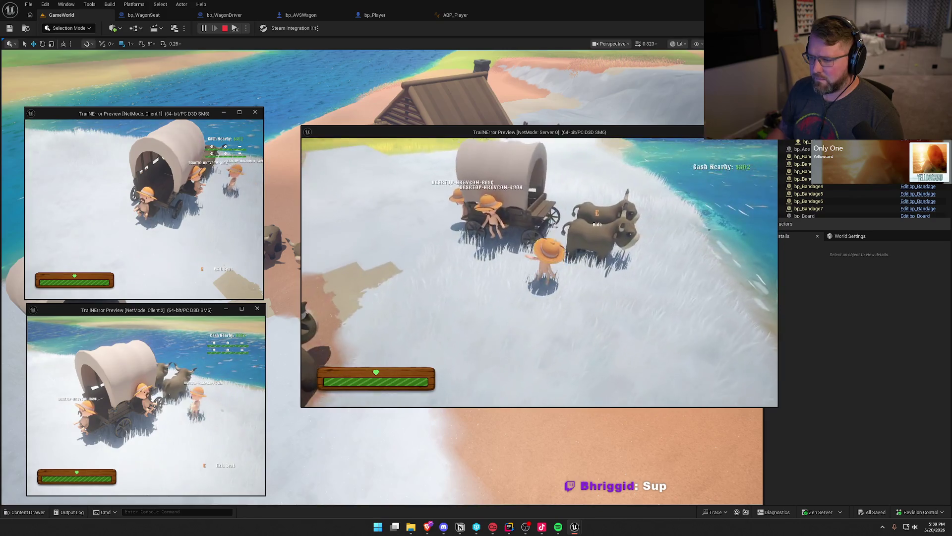
- Take the driving seat on the server and drive the wagon along the beach
key(e)
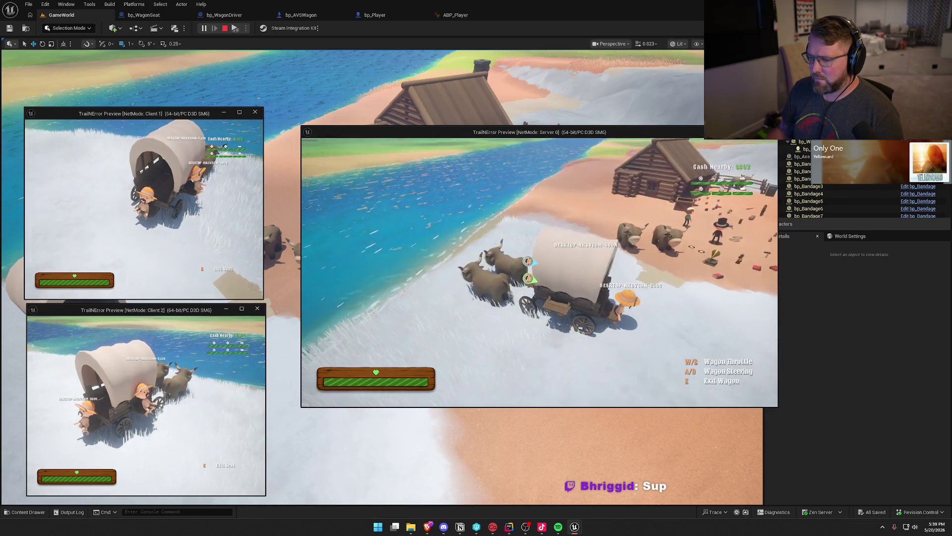
key(w)
key(d)
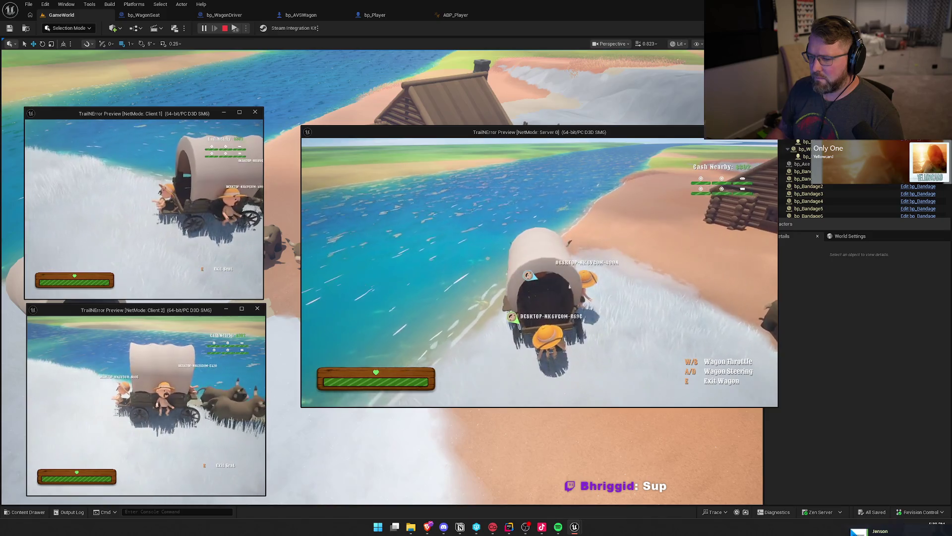
key(w)
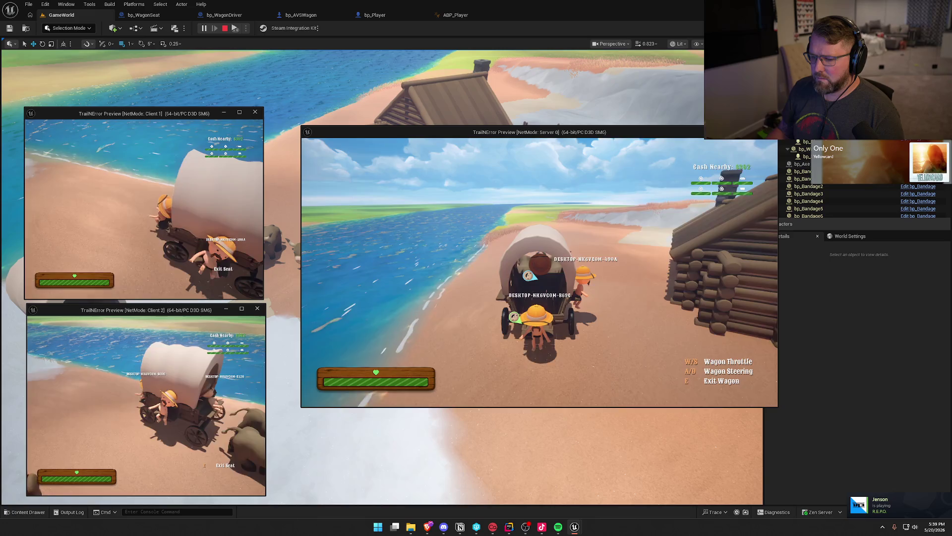
key(a)
key(w)
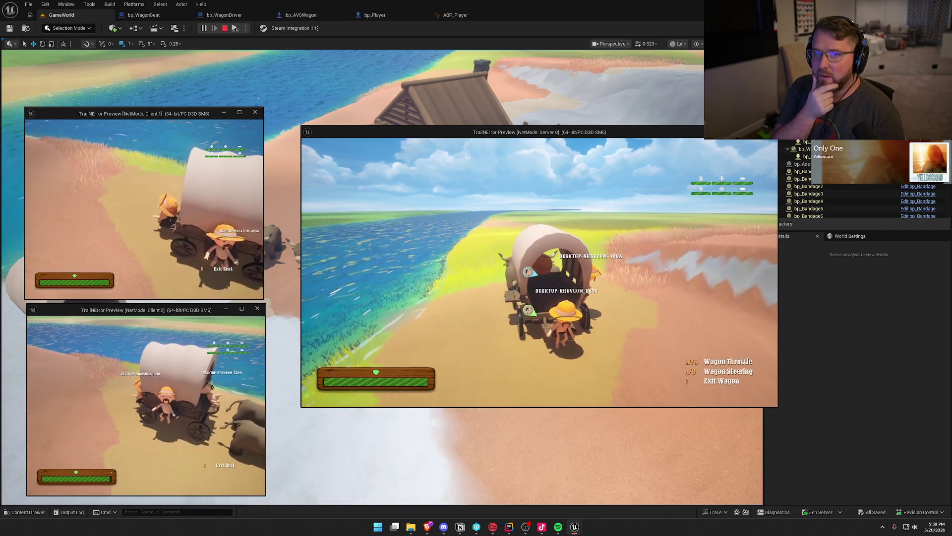
- Steer the wagon right onto the grass and around, then end the play session
key(d)
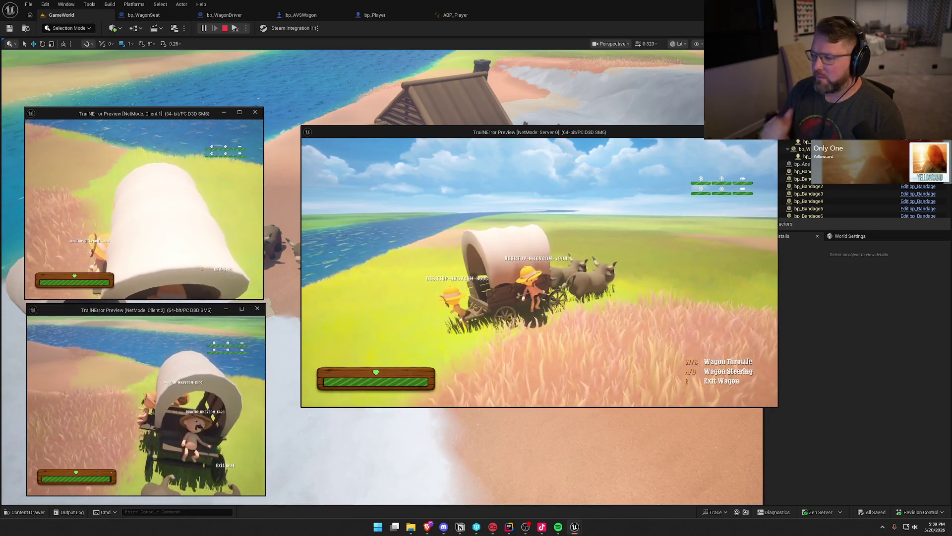
key(d)
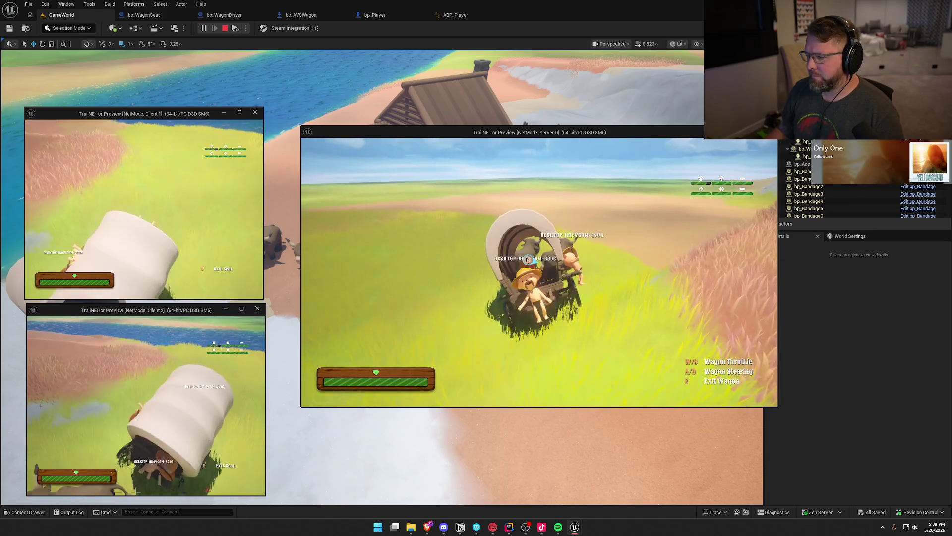
key(d)
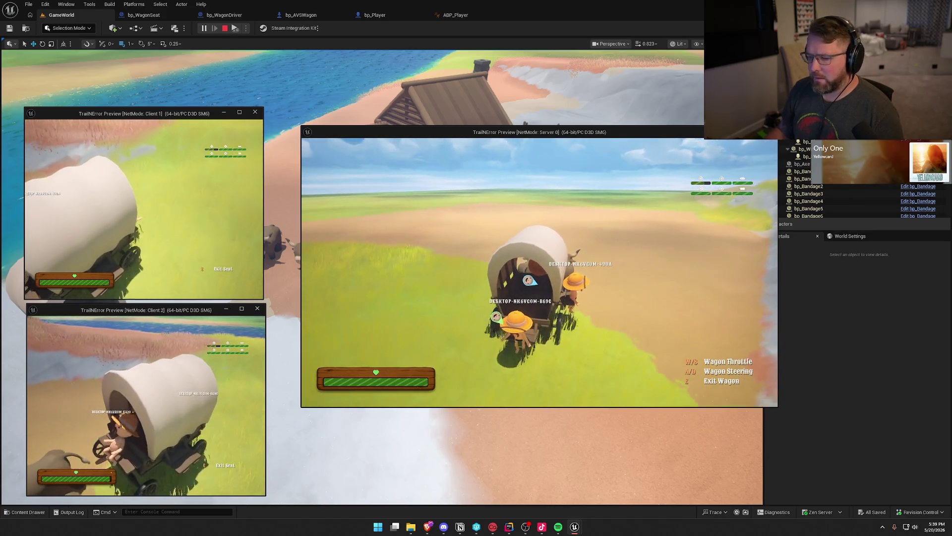
key(super)
key(super)
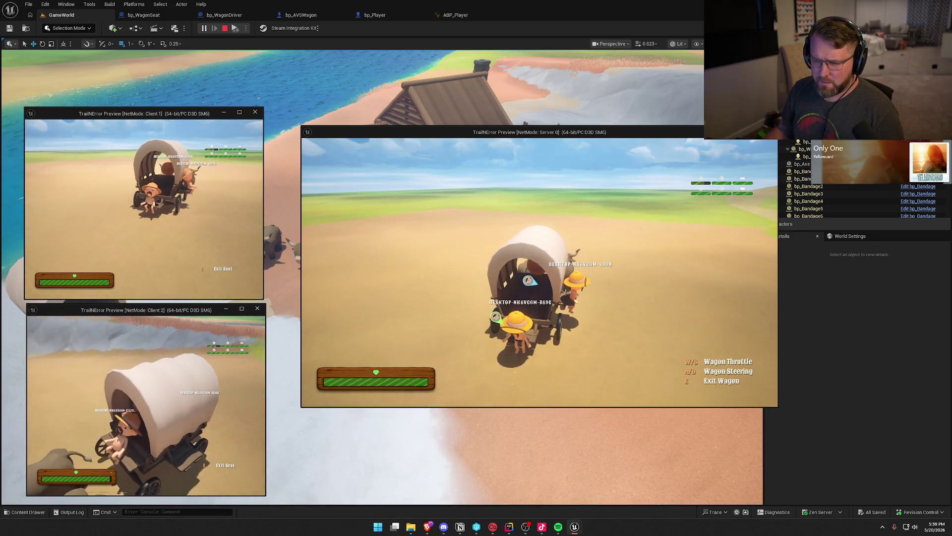
key(super)
key(super)
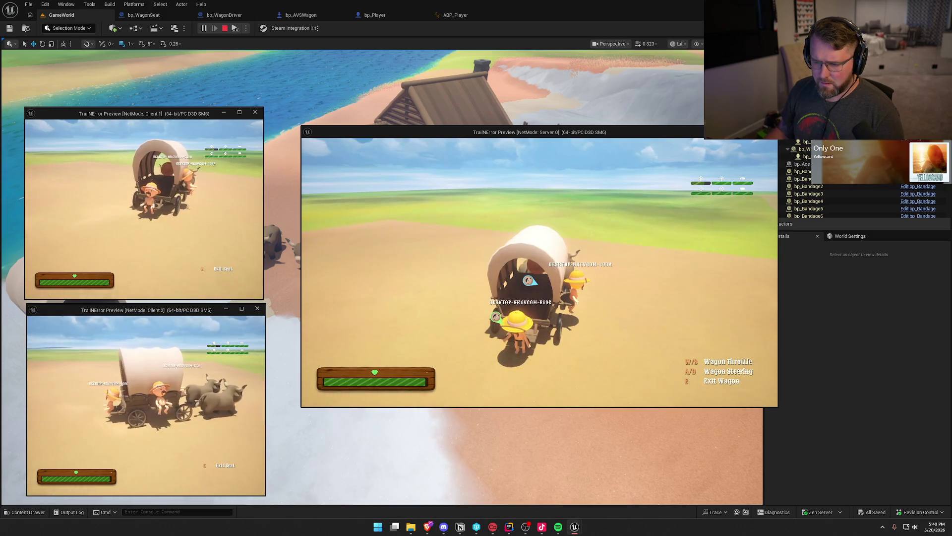
key(Escape)
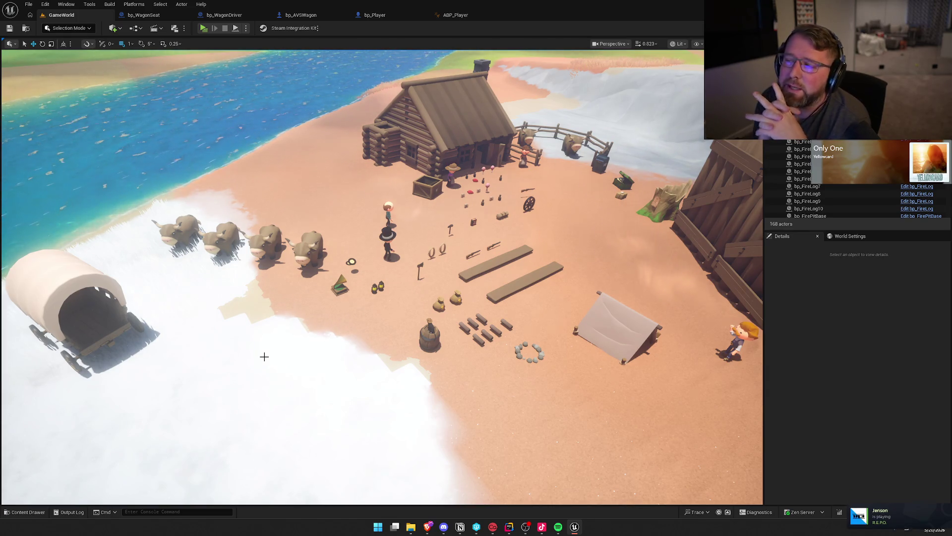
- Delete the Set Component Tick Enabled node and its getters in bp_WagonSeat, then compile
click(141, 20)
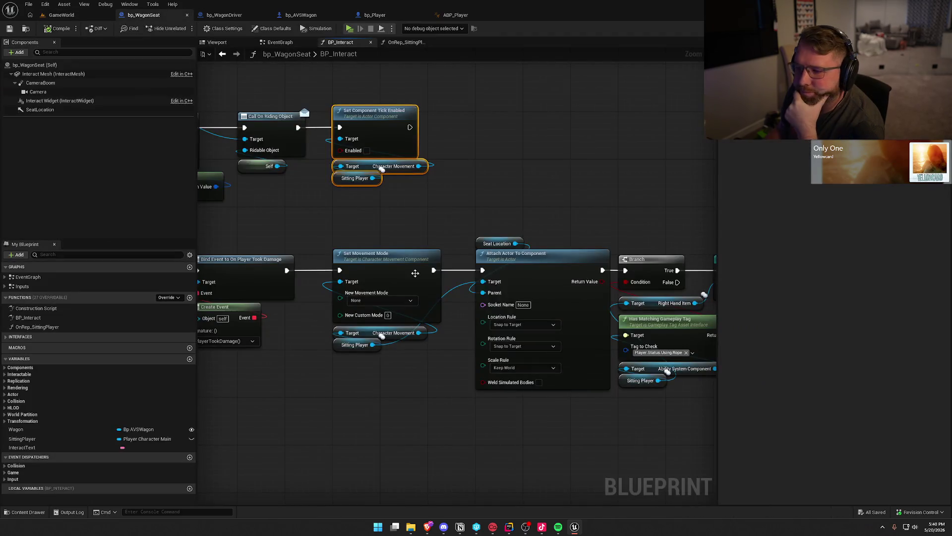
scroll(449, 204, up, 3)
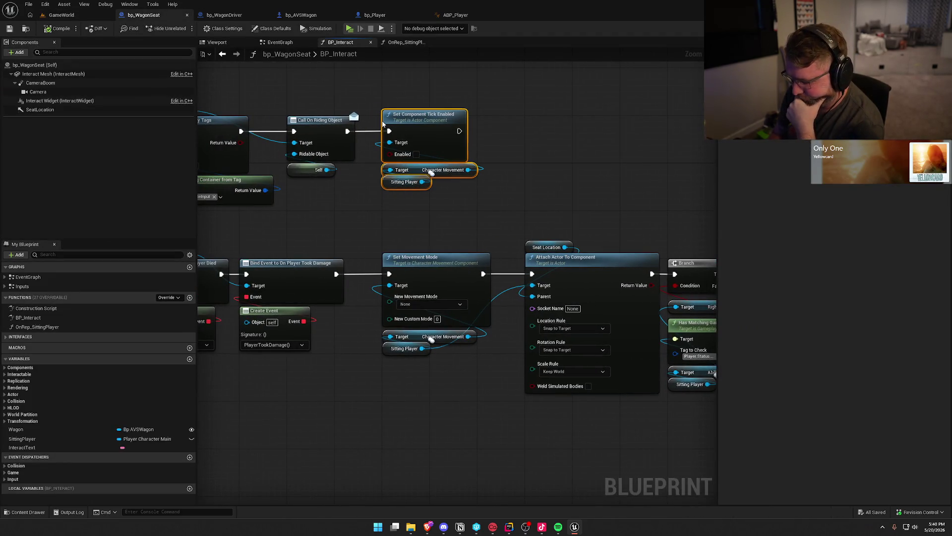
key(Delete)
scroll(423, 155, down, 2)
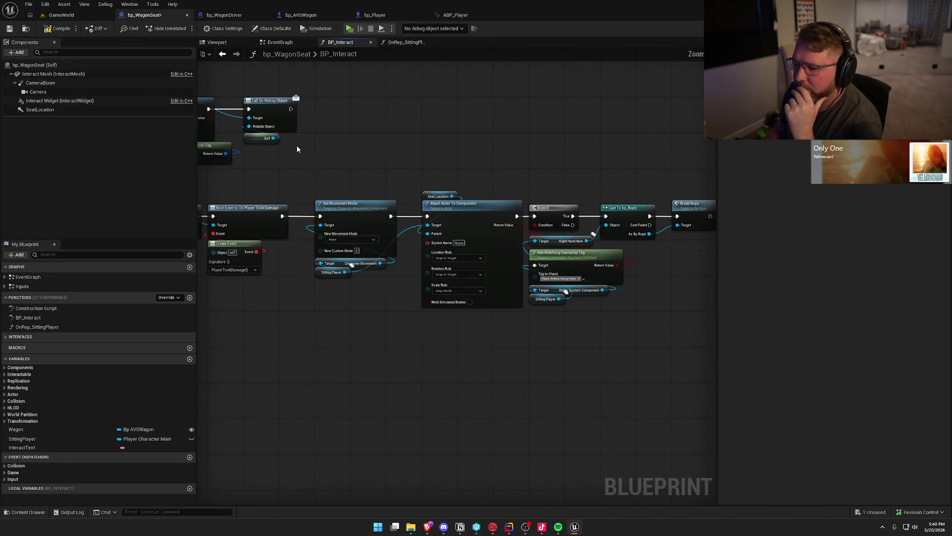
click(36, 27)
drag(368, 142, 400, 149)
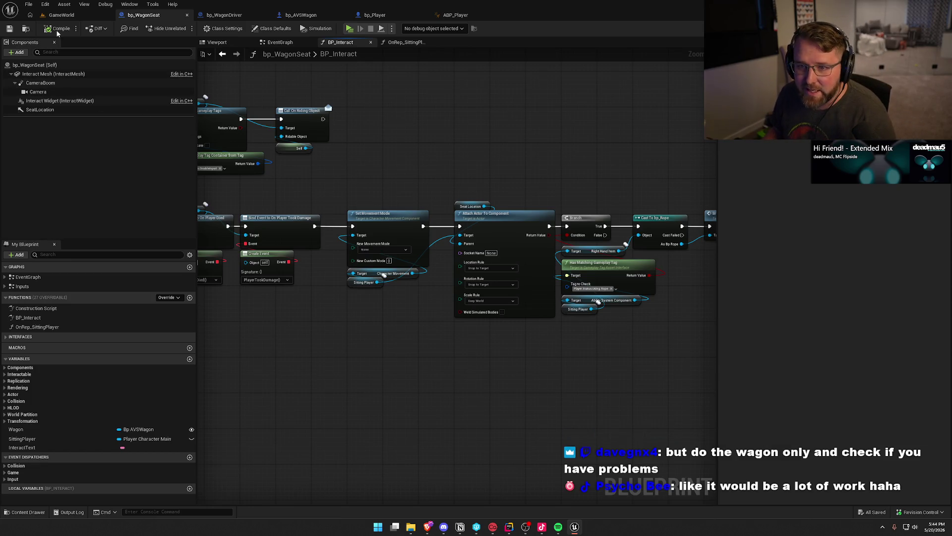
- Return to the GameWorld level, frame the view behind the wagon, and start Play-In-Editor
click(62, 16)
mouse_move(382, 278)
mouse_down()
mouse_move(360, 226)
mouse_move(340, 238)
mouse_up()
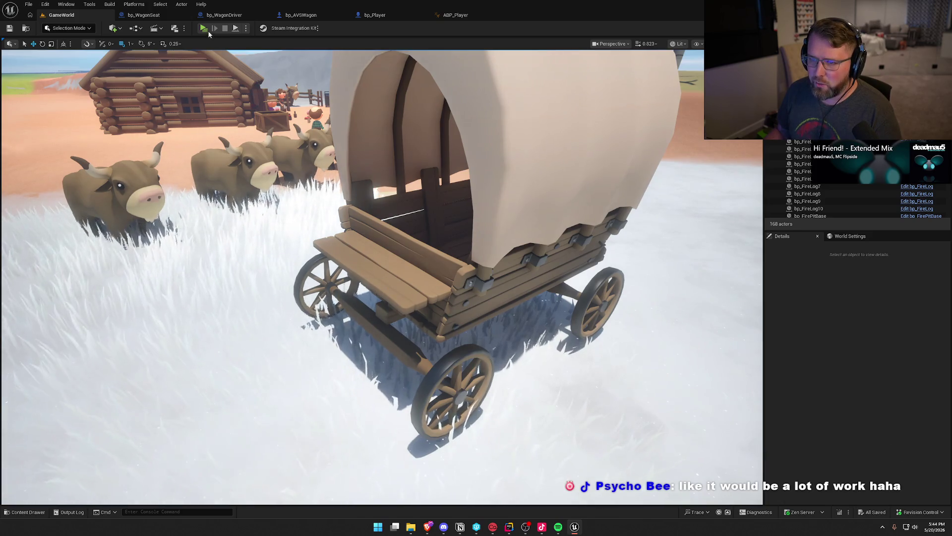
click(246, 28)
click(281, 57)
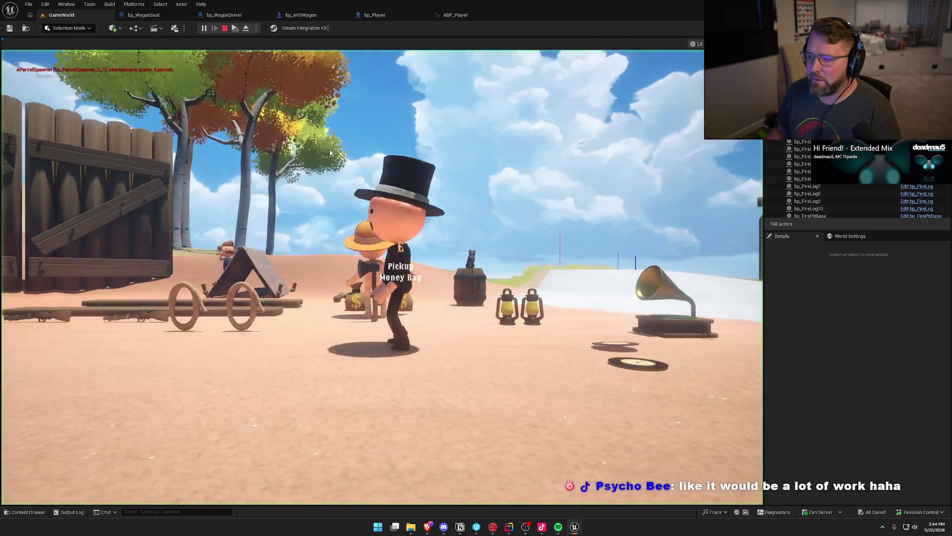
click(330, 153)
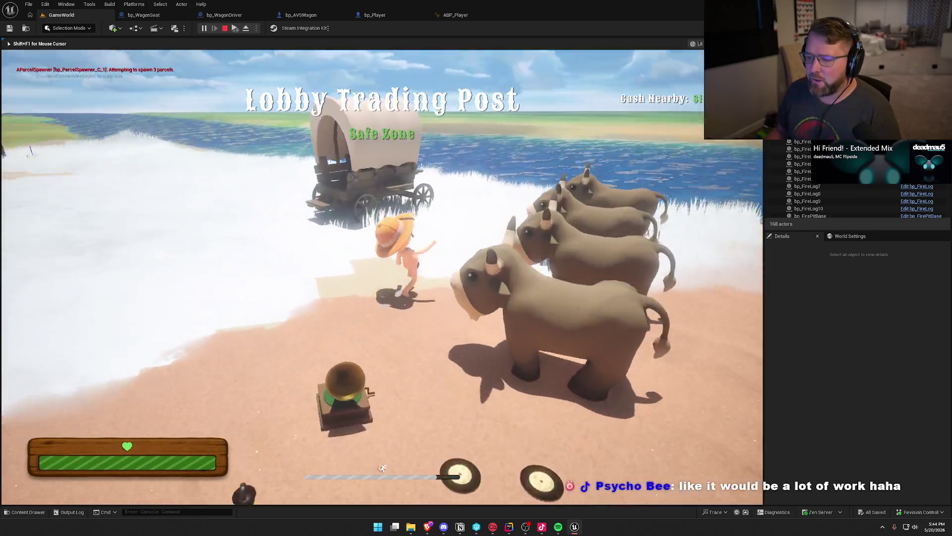
- Board the wagon's driver seat, ride, get off and run alongside, then climb back on
key(w)
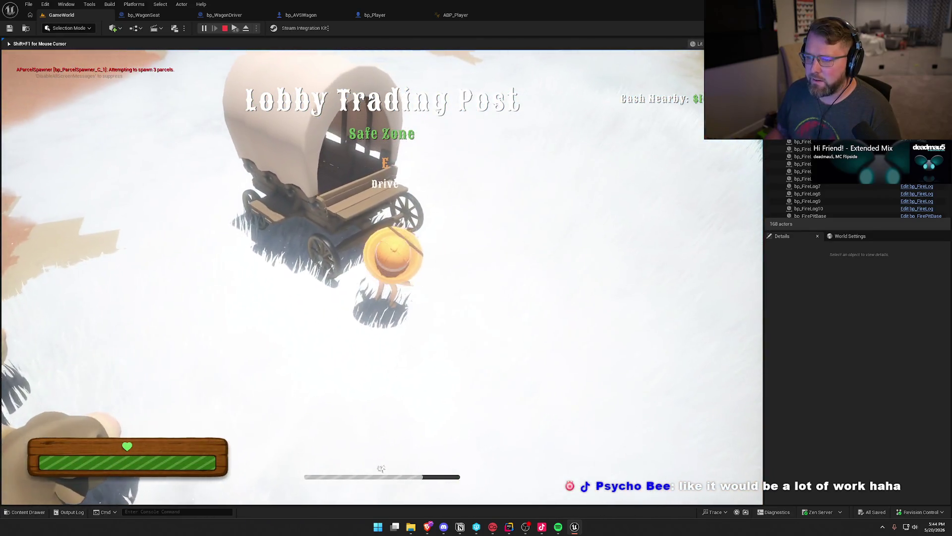
key(e)
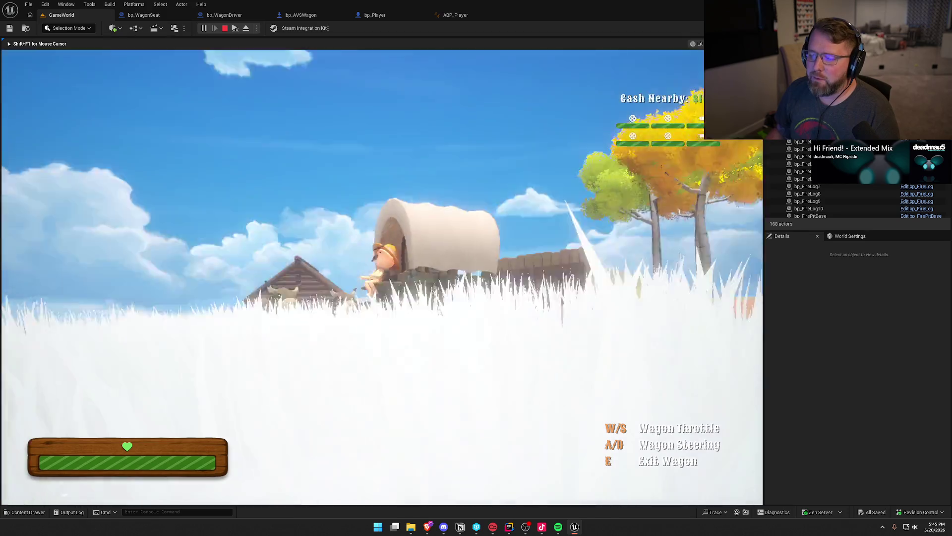
key(e)
key(shift+w)
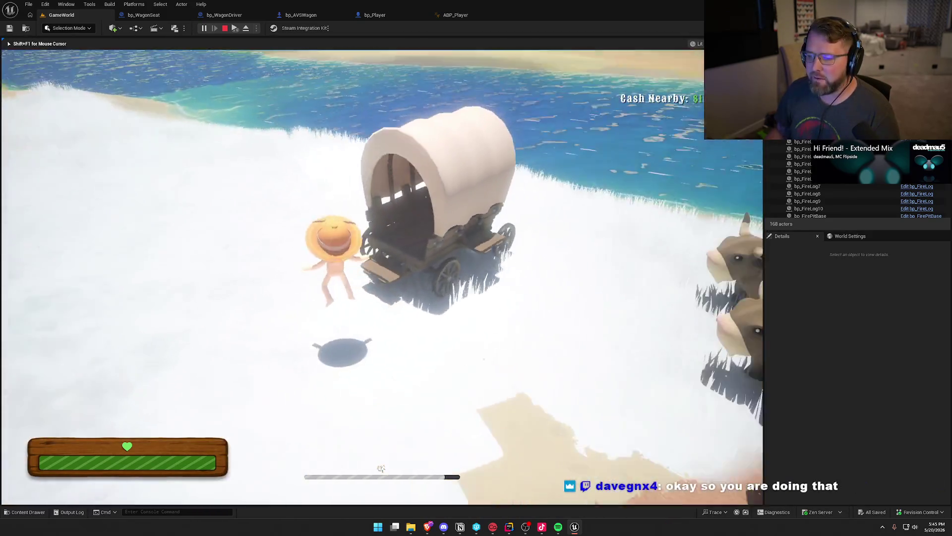
key(e)
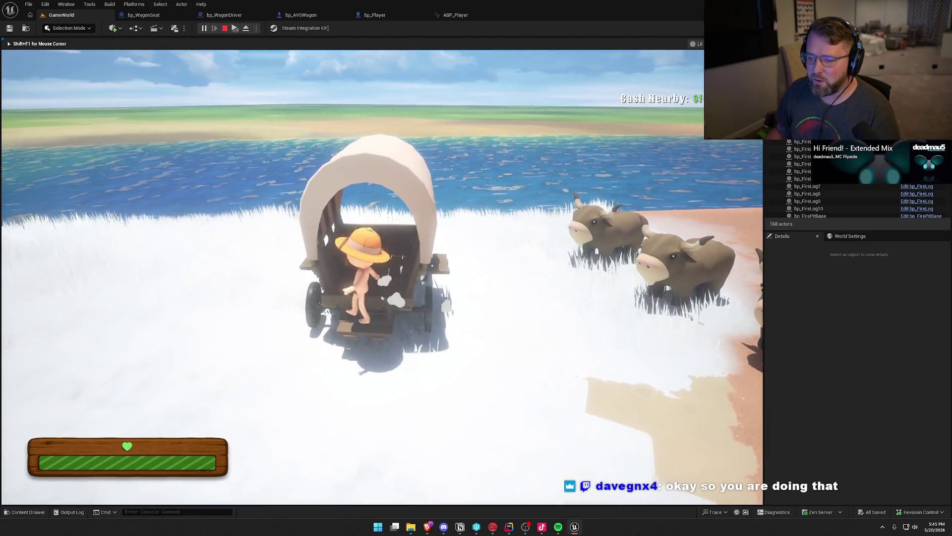
- Leave the seat, sprint away and back, run toward the trading post, then stop playing
key(e)
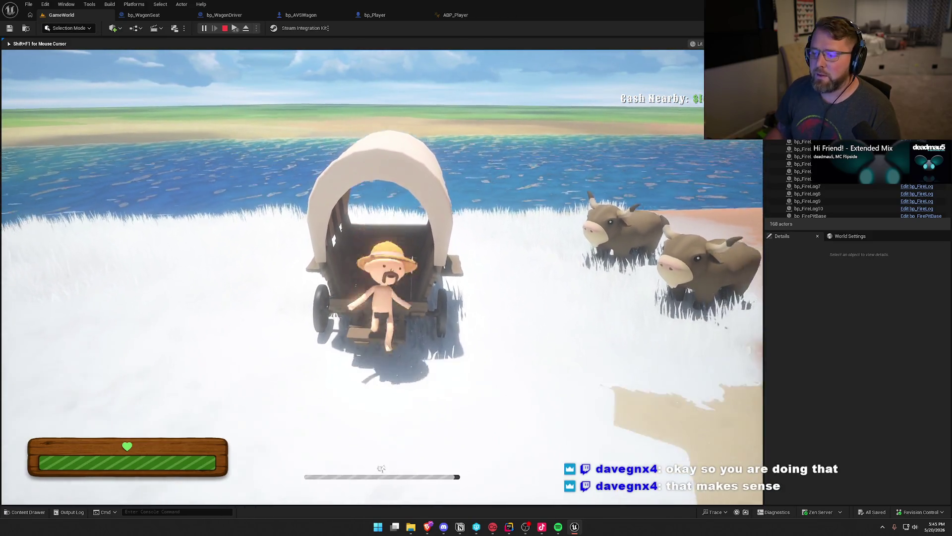
key(shift+s)
key(shift+w)
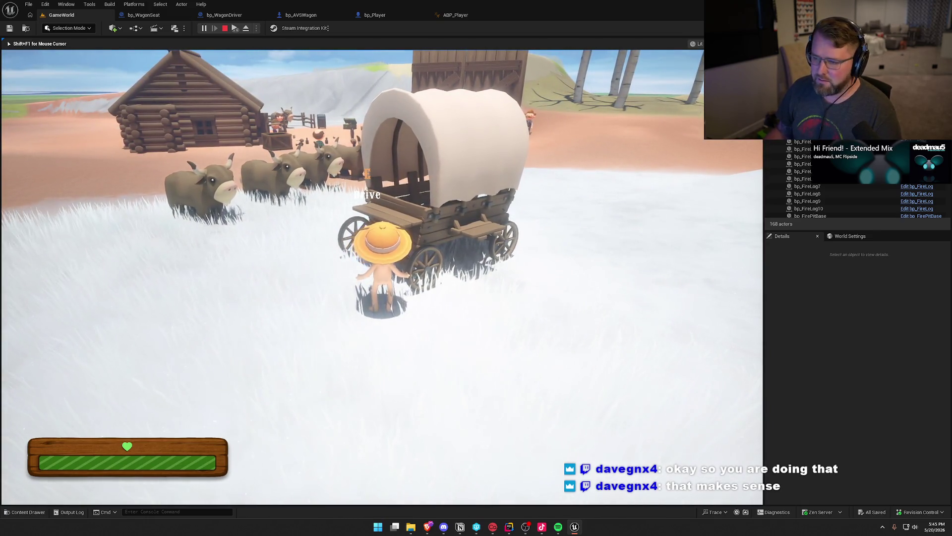
key(d)
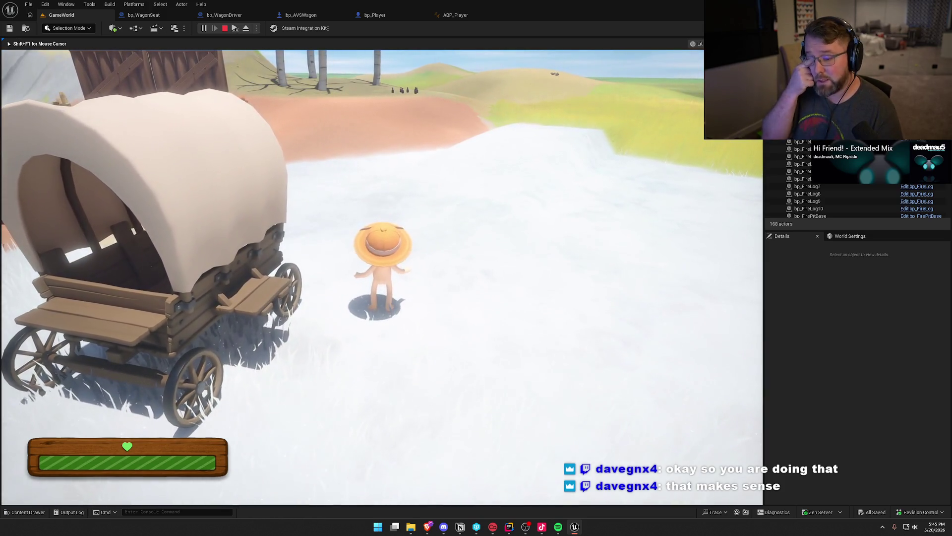
key(shift+w)
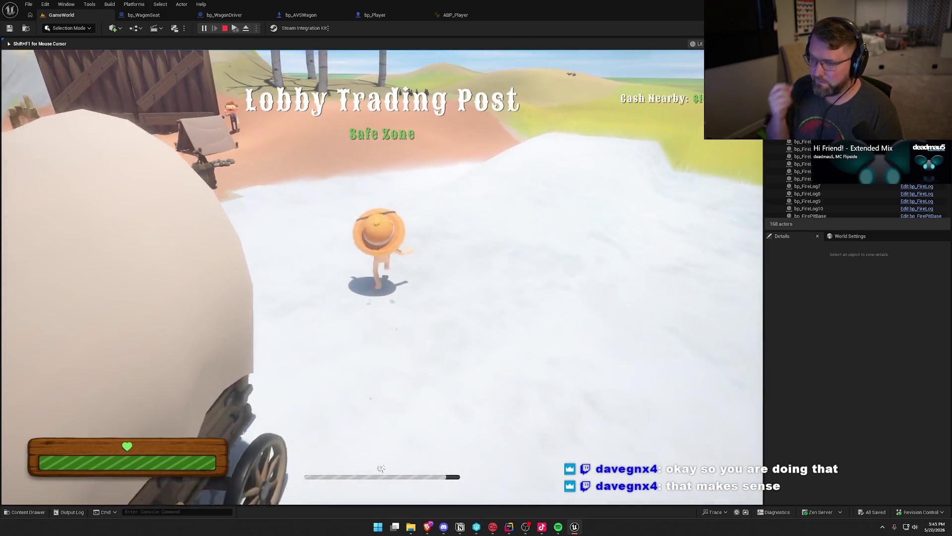
key(Escape)
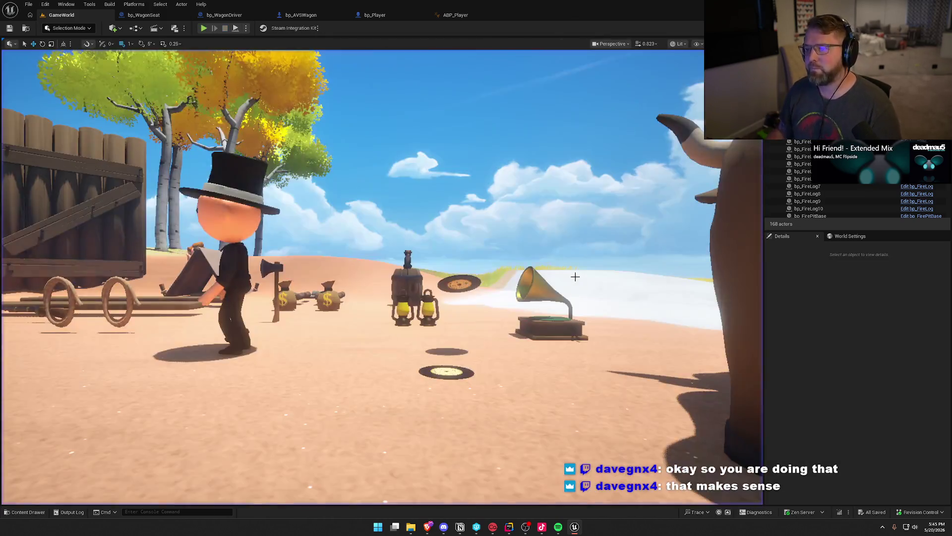
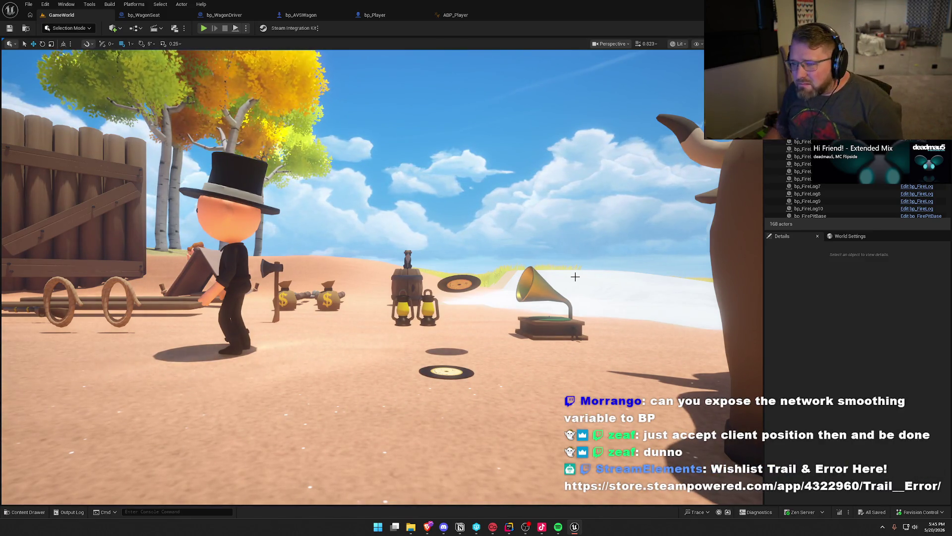
- Review bp_Player's Character Movement component, save the Blueprint, and go back to GameWorld
key(ctrl+Tab)
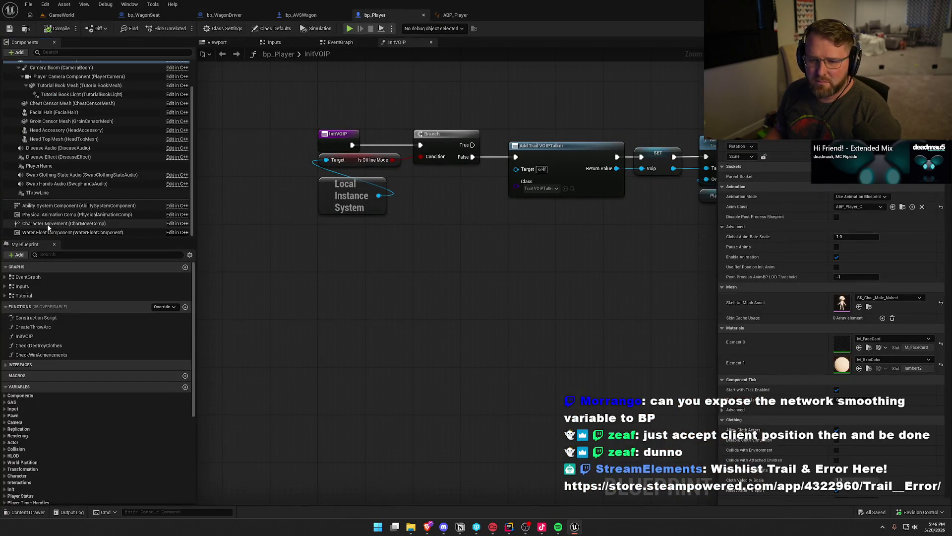
click(48, 224)
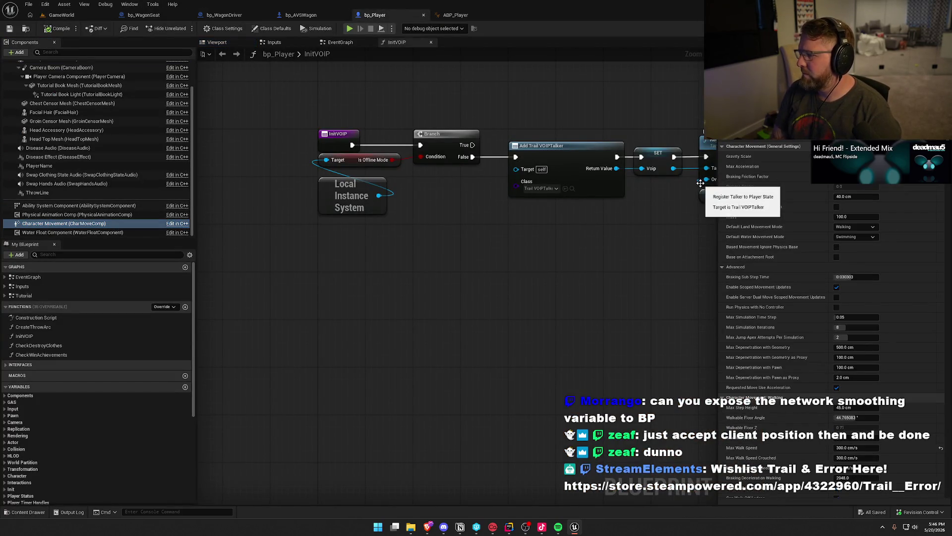
click(582, 233)
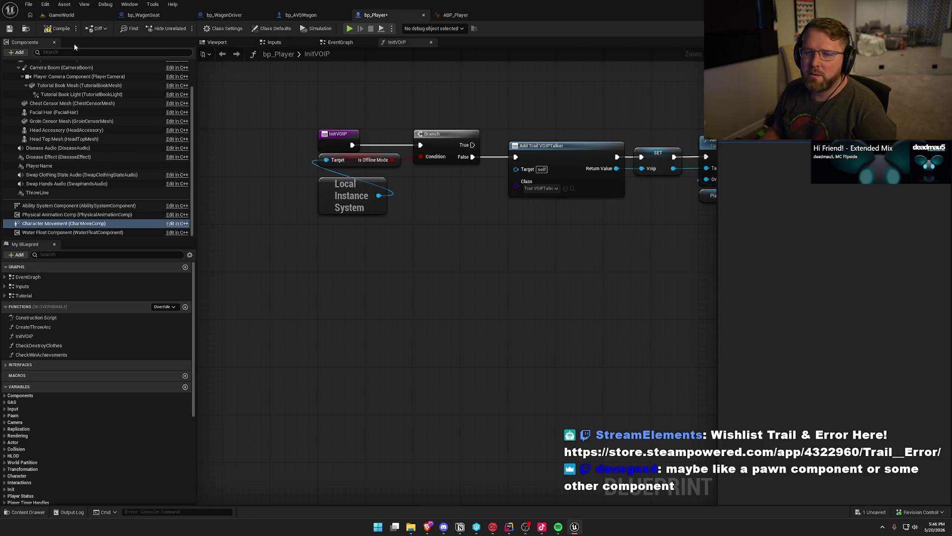
key(ctrl+s)
click(61, 15)
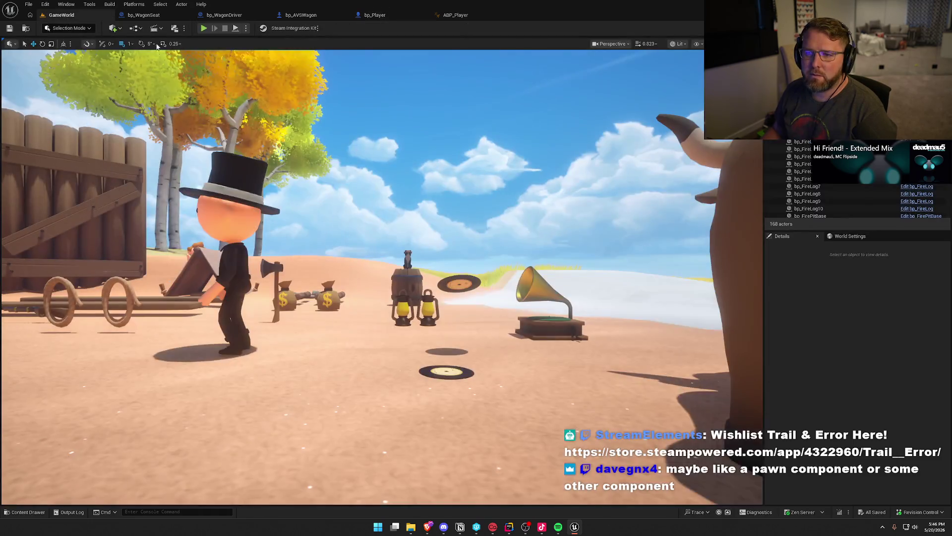
click(245, 28)
click(292, 64)
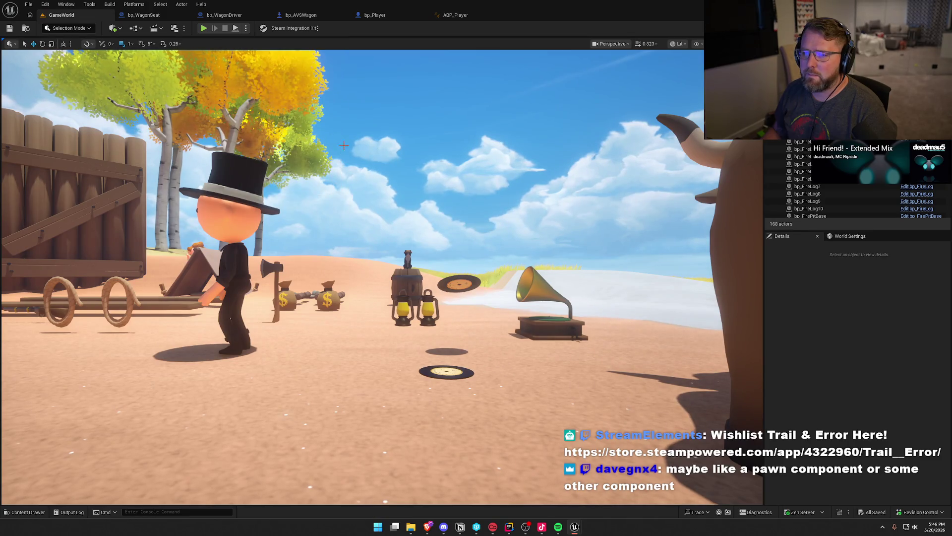
key(super)
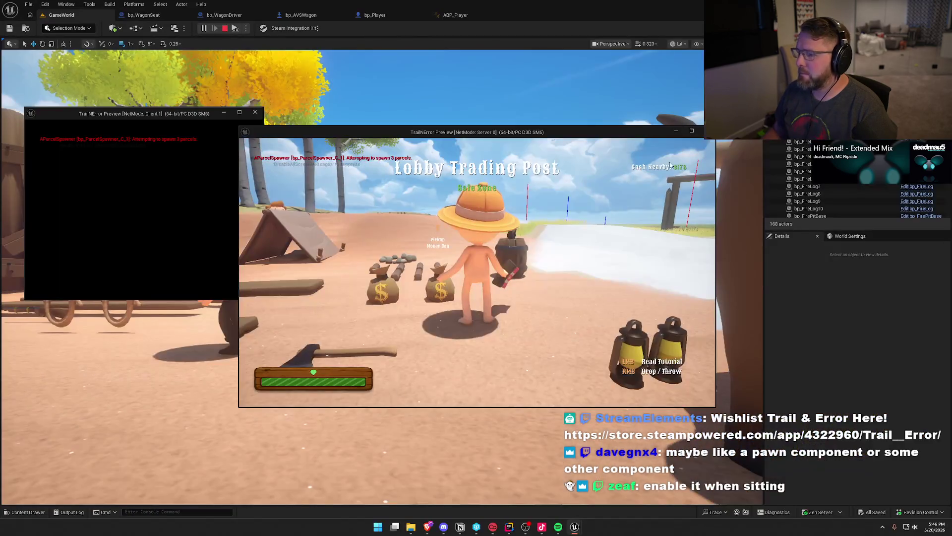
drag(544, 135, 759, 124)
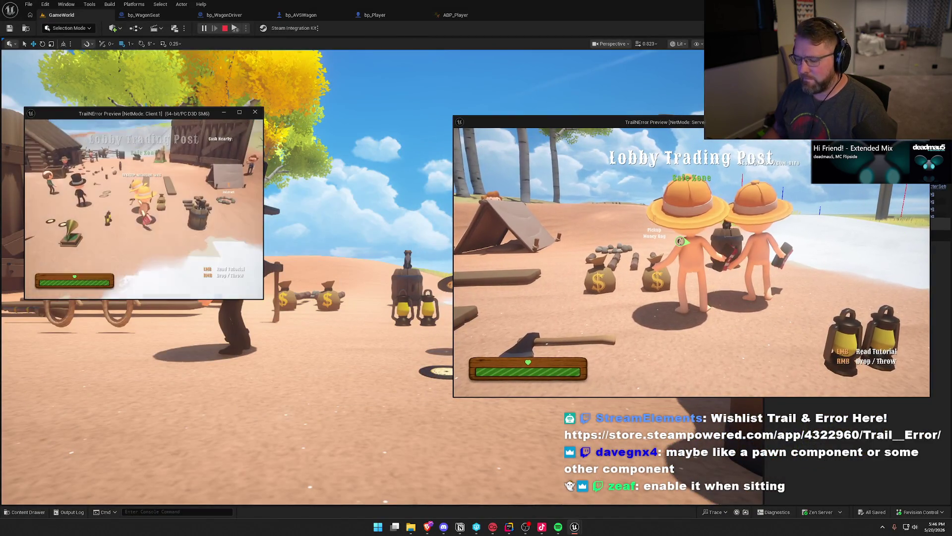
key(super)
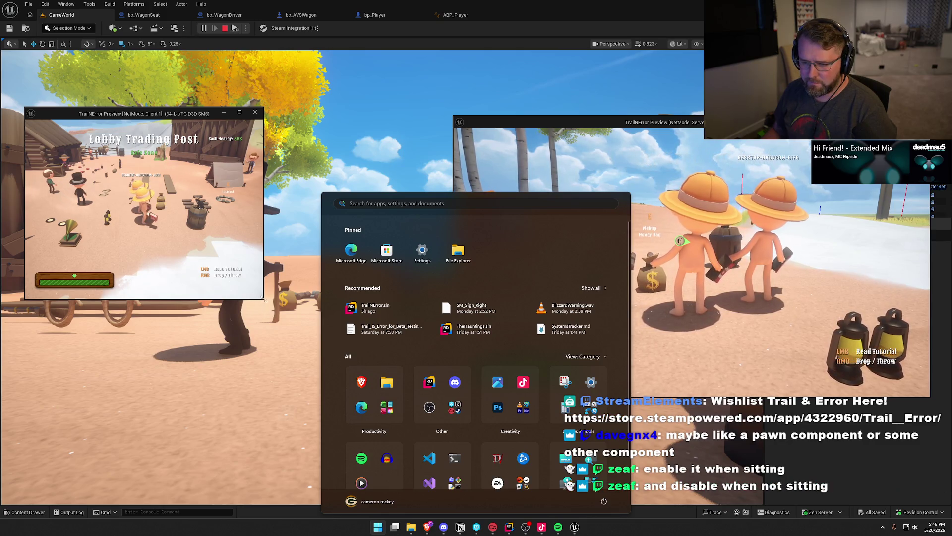
click(263, 301)
mouse_move(263, 301)
mouse_down()
mouse_move(417, 392)
mouse_move(451, 398)
mouse_up()
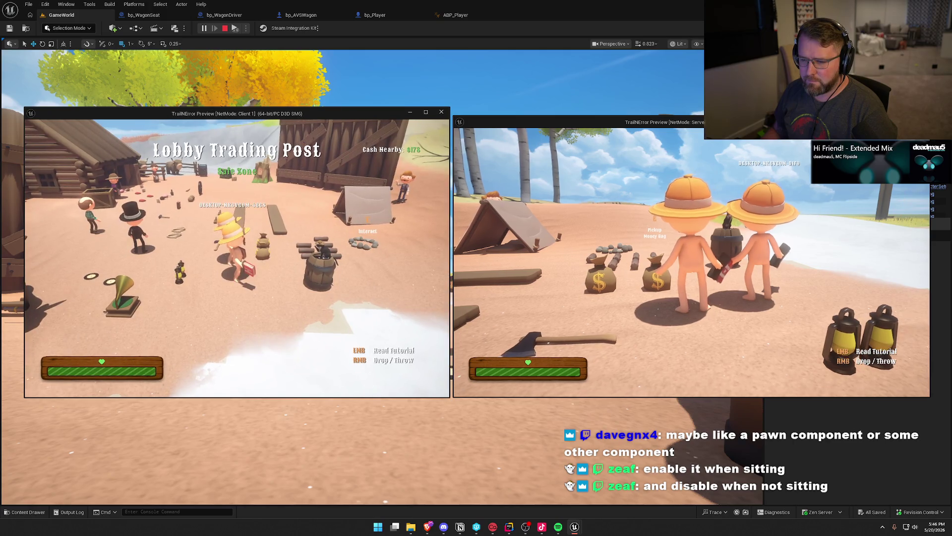
key(w)
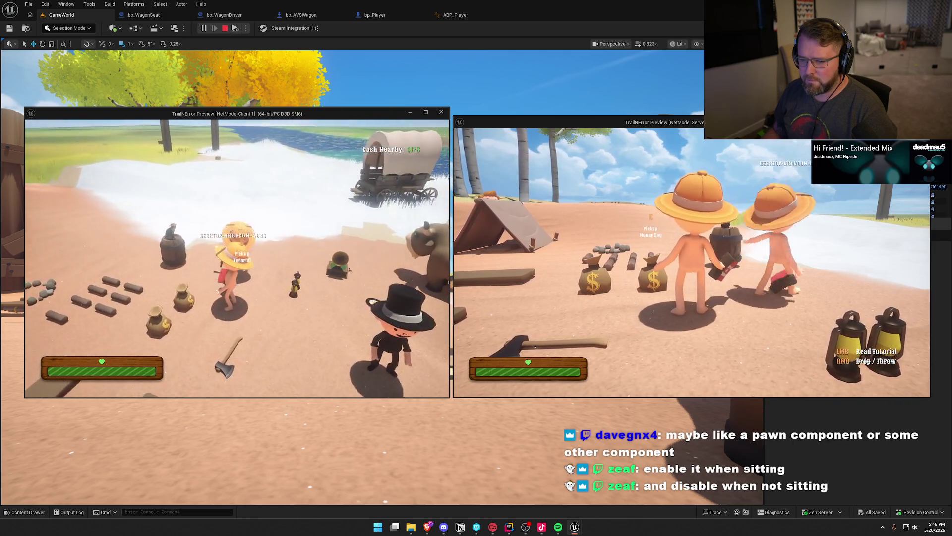
key(w)
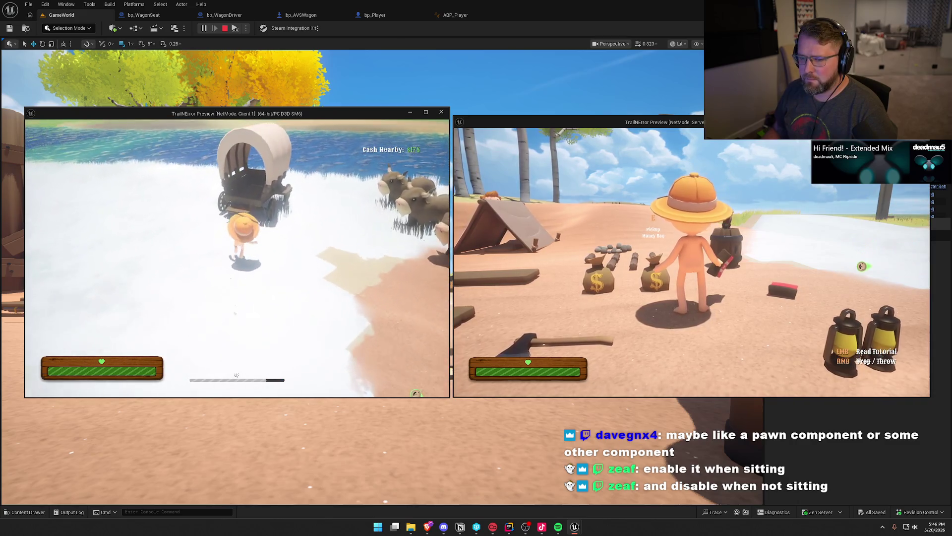
key(e)
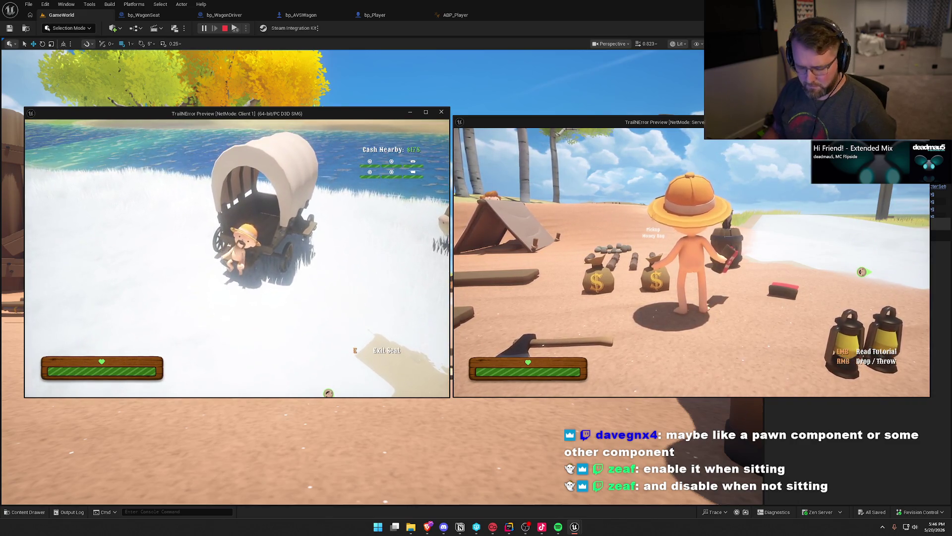
key(super)
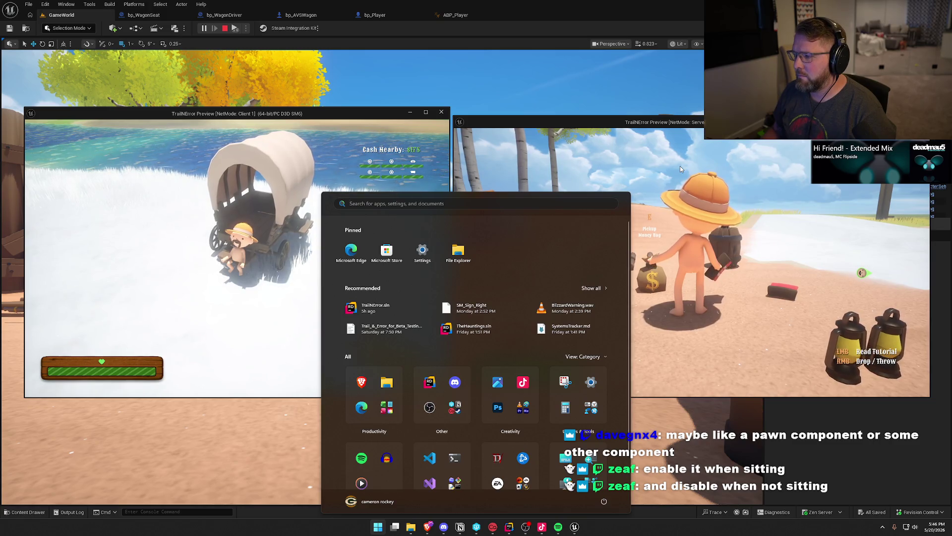
click(680, 165)
key(w)
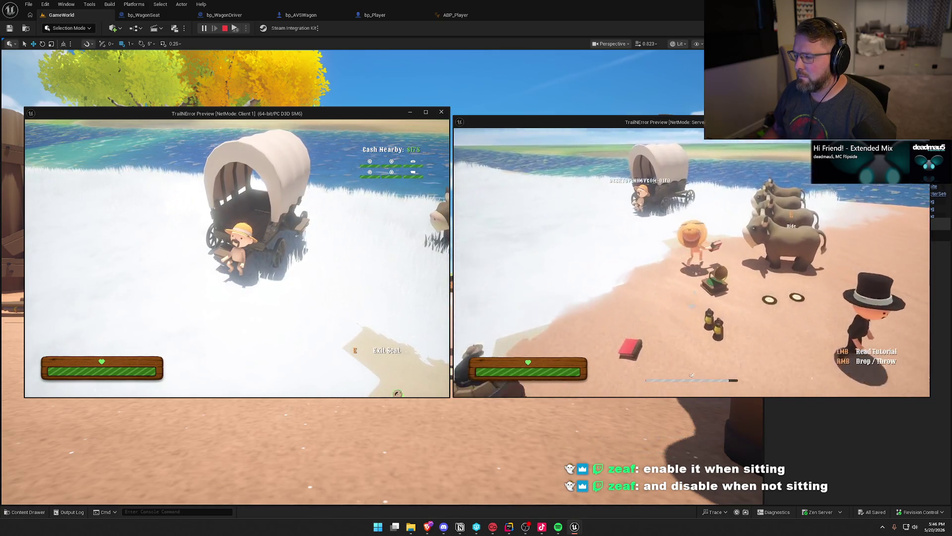
key(e)
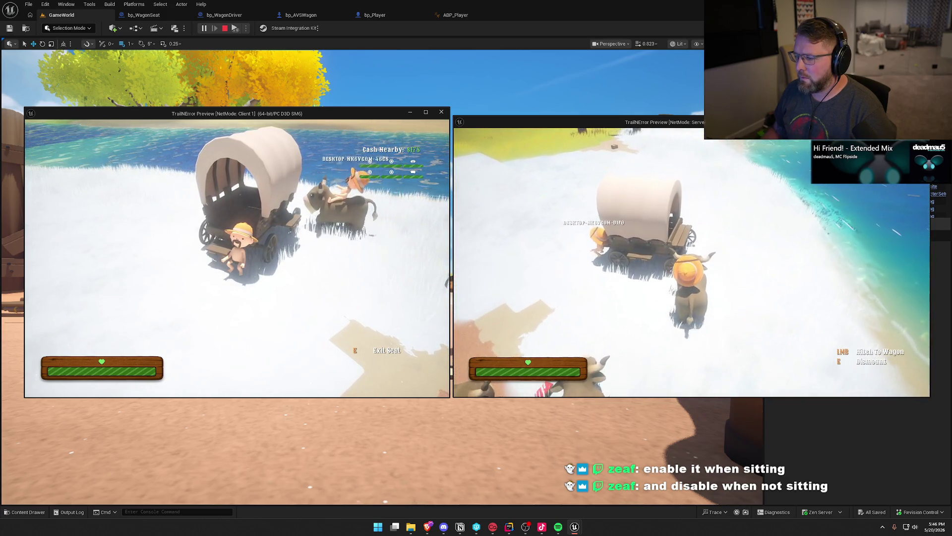
click(692, 263)
key(s)
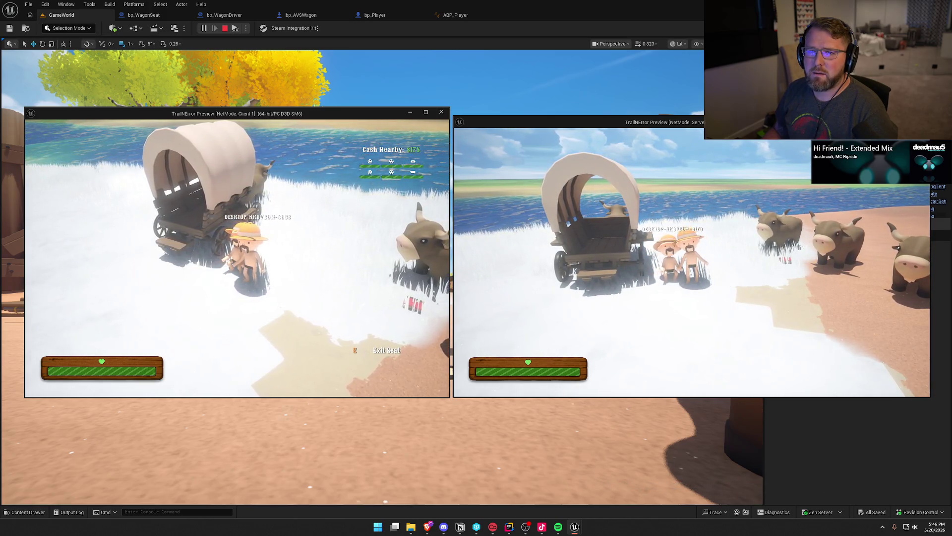
key(Escape)
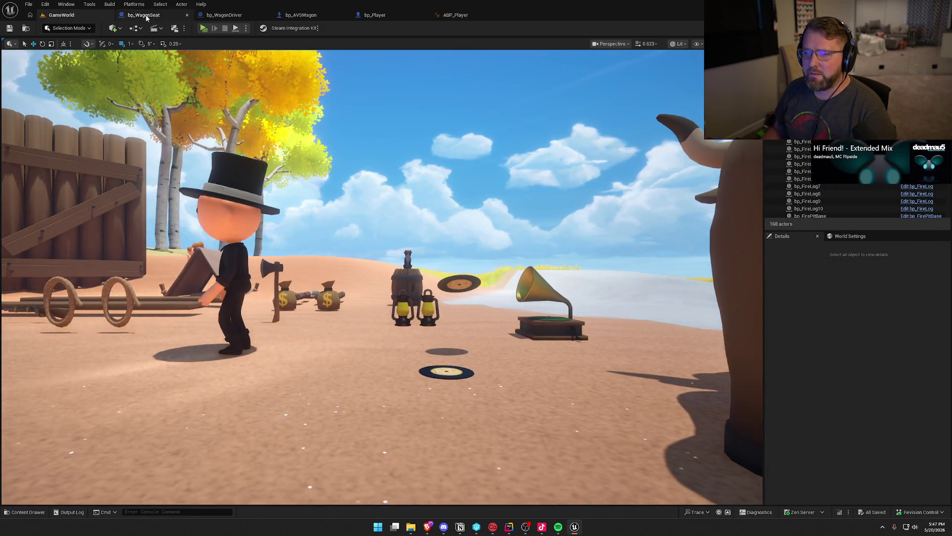
- Compare with bp_Player, then bring bp_WagonSeat's Call On Riding Object nodes into view
click(142, 15)
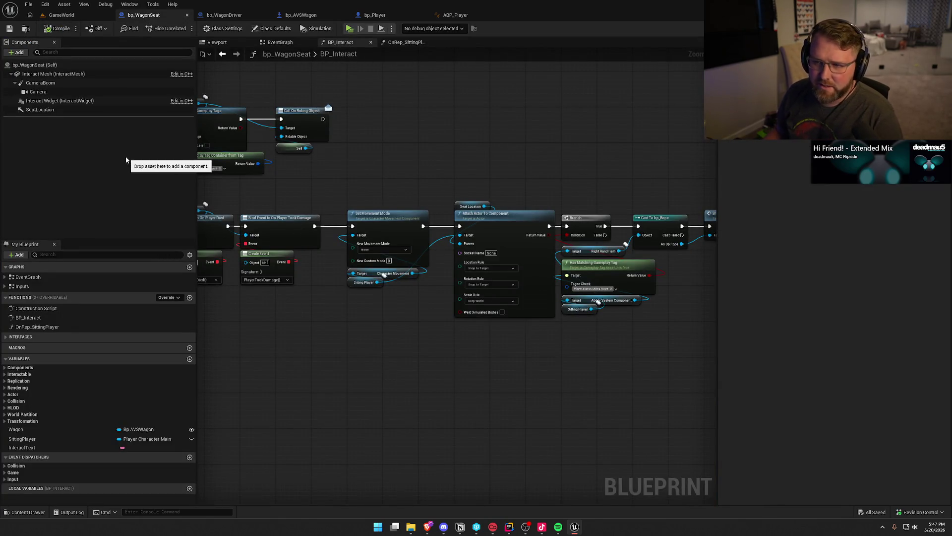
click(391, 15)
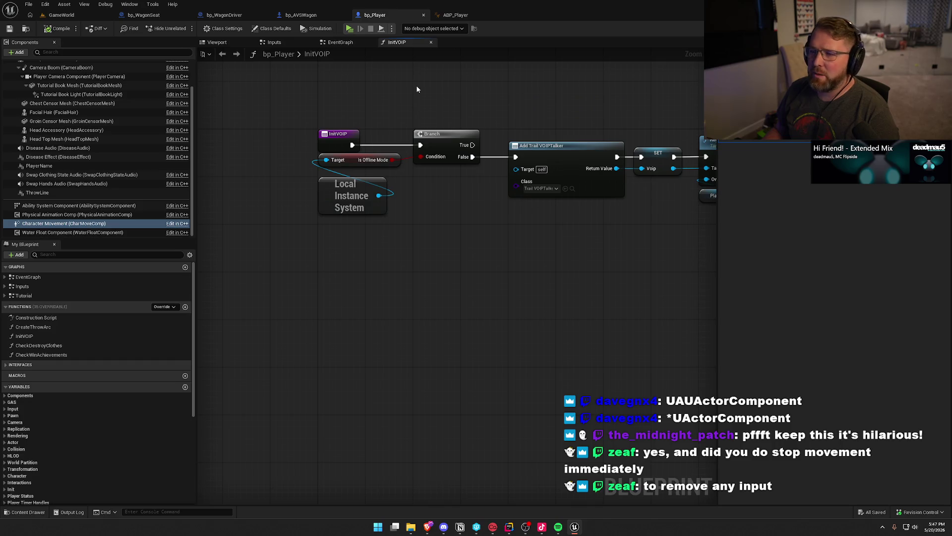
click(144, 15)
scroll(487, 195, up, 4)
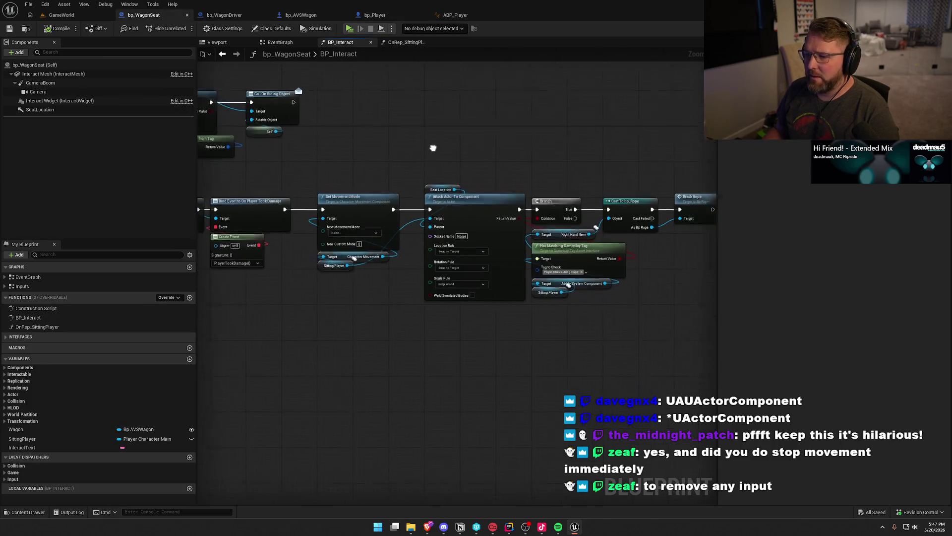
mouse_move(415, 123)
mouse_down()
mouse_move(532, 171)
mouse_move(450, 164)
mouse_up()
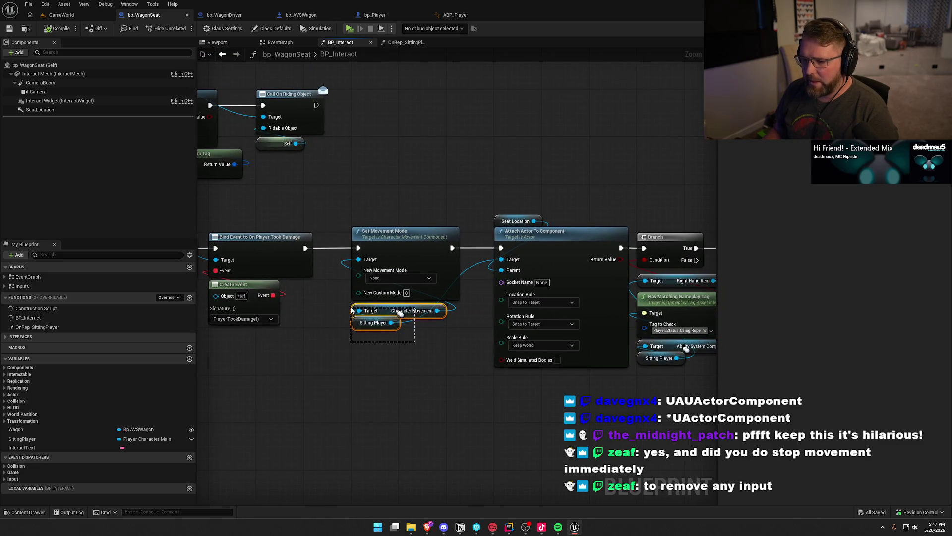
- Duplicate the Character Movement and Sitting Player nodes beside Call On Riding Object
key(ctrl+c)
key(ctrl+v)
mouse_move(376, 172)
mouse_down()
mouse_move(346, 150)
mouse_move(434, 142)
mouse_up()
- Add an enabled SET Server Accept Client Authoritative Position node after Call On Riding Object
text(set)
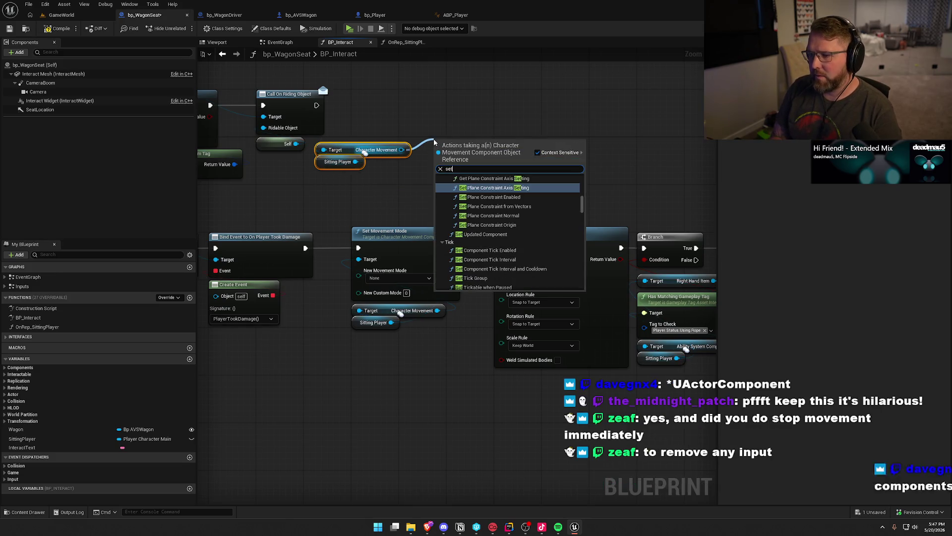
text( clien)
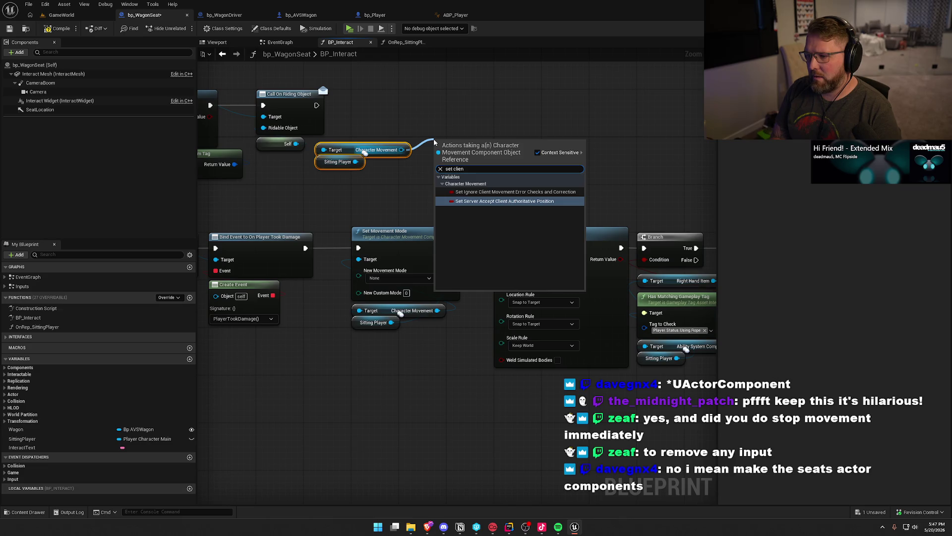
key(Return)
click(447, 165)
drag(436, 146, 422, 142)
drag(318, 107, 316, 105)
mouse_move(464, 143)
mouse_down()
mouse_move(404, 89)
mouse_move(385, 101)
mouse_up()
- Add a Stop Movement Immediately node on Character Movement after the SET node
drag(401, 150, 464, 157)
text(stop mo)
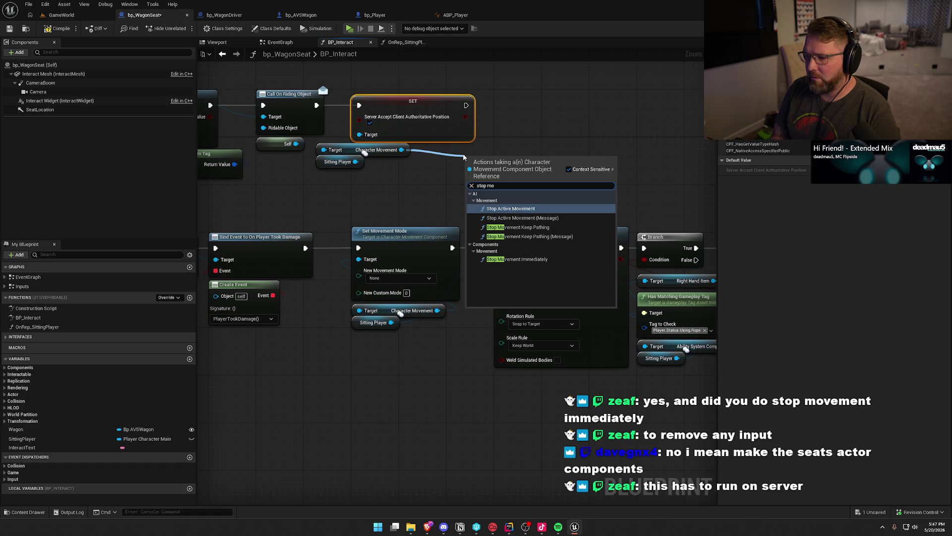
click(517, 259)
drag(472, 176, 466, 105)
mouse_move(510, 171)
mouse_down()
mouse_move(540, 123)
mouse_move(540, 100)
mouse_move(452, 190)
mouse_up()
- Duplicate the movement-mode and attach-to-seat nodes
mouse_move(351, 277)
mouse_down()
mouse_move(496, 376)
mouse_move(514, 374)
mouse_up()
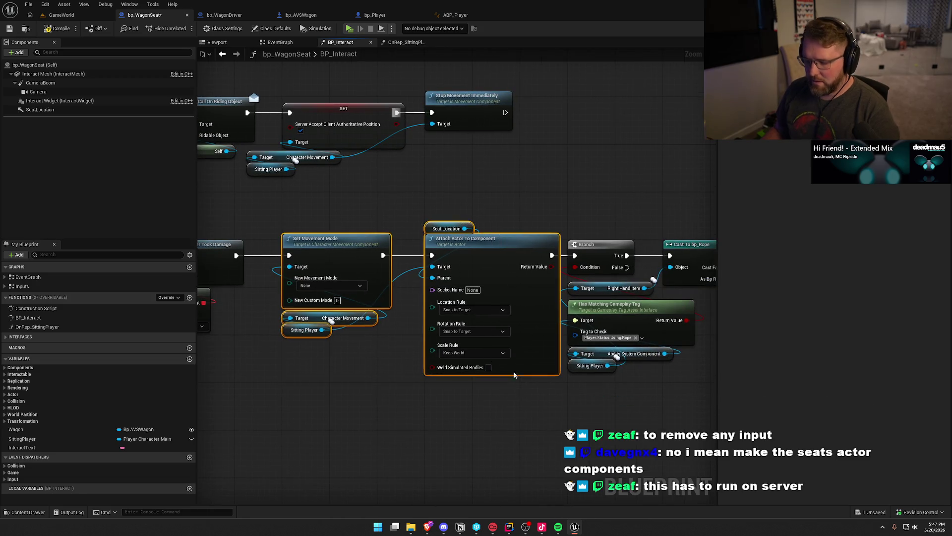
drag(584, 102, 502, 132)
key(ctrl+c)
key(ctrl+v)
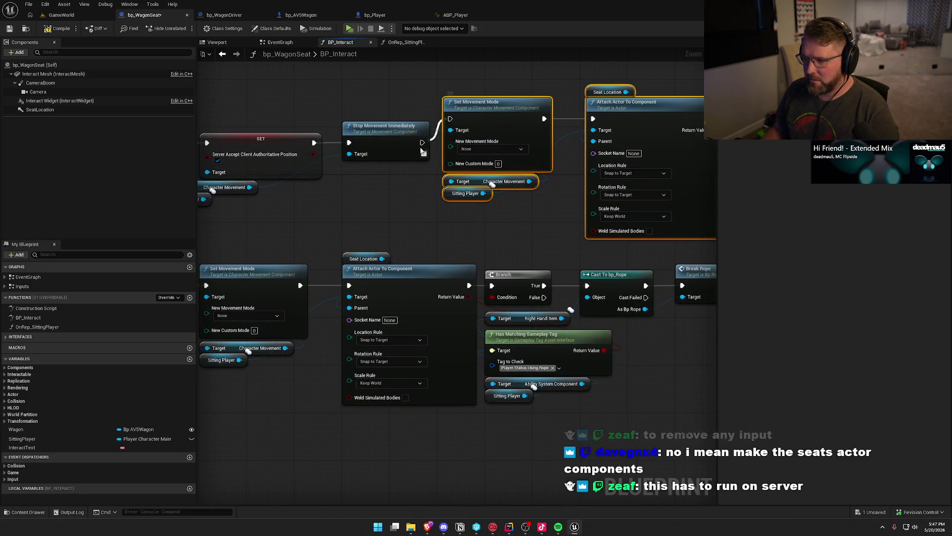
- Insert a Stop Movement Immediately copy between Attach Actor To Component and Branch
drag(421, 159, 370, 145)
drag(376, 214, 309, 180)
mouse_move(631, 392)
mouse_down()
mouse_move(386, 216)
mouse_move(492, 226)
mouse_up()
click(270, 135)
key(ctrl+c)
key(ctrl+v)
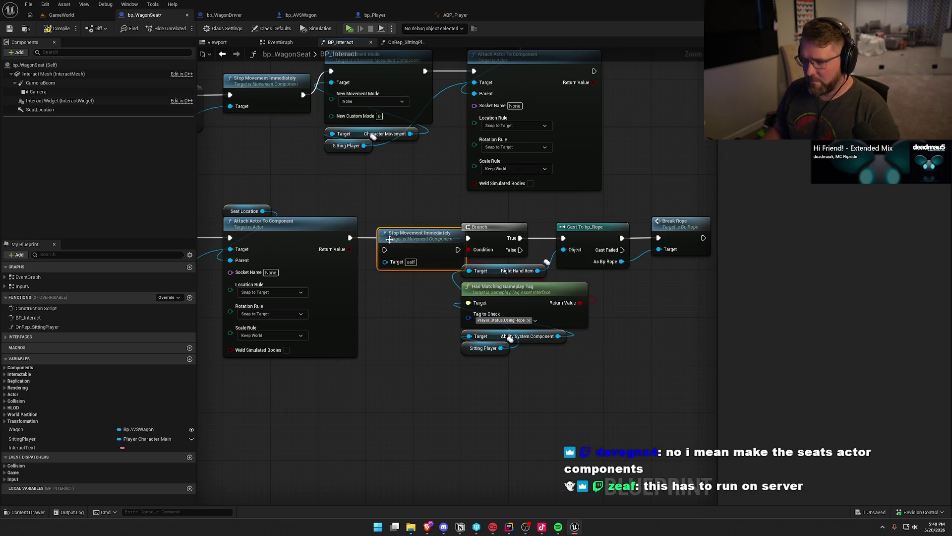
mouse_move(350, 238)
mouse_down()
mouse_move(382, 247)
mouse_move(388, 229)
mouse_up()
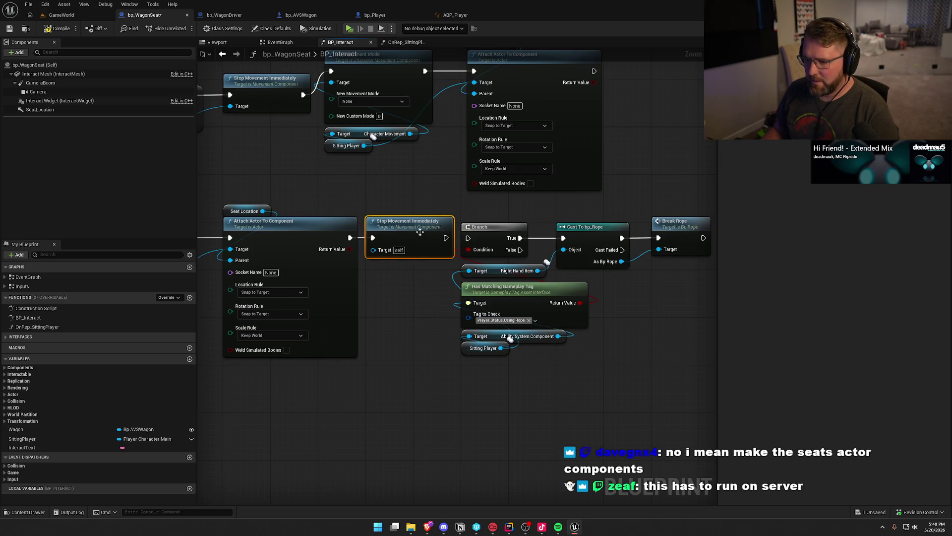
drag(446, 237, 467, 238)
mouse_move(547, 213)
mouse_down()
mouse_move(386, 266)
mouse_move(340, 265)
mouse_up()
- Shift the Branch, Cast and Break Rope group right to make room after Stop Movement
mouse_move(319, 134)
mouse_down()
mouse_move(299, 192)
mouse_move(241, 115)
mouse_up()
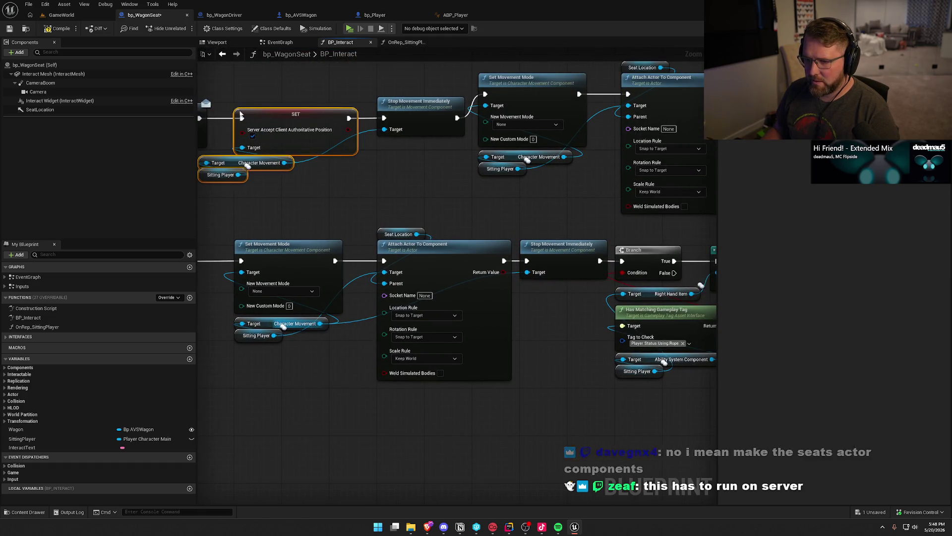
drag(640, 243, 288, 211)
drag(466, 344, 289, 214)
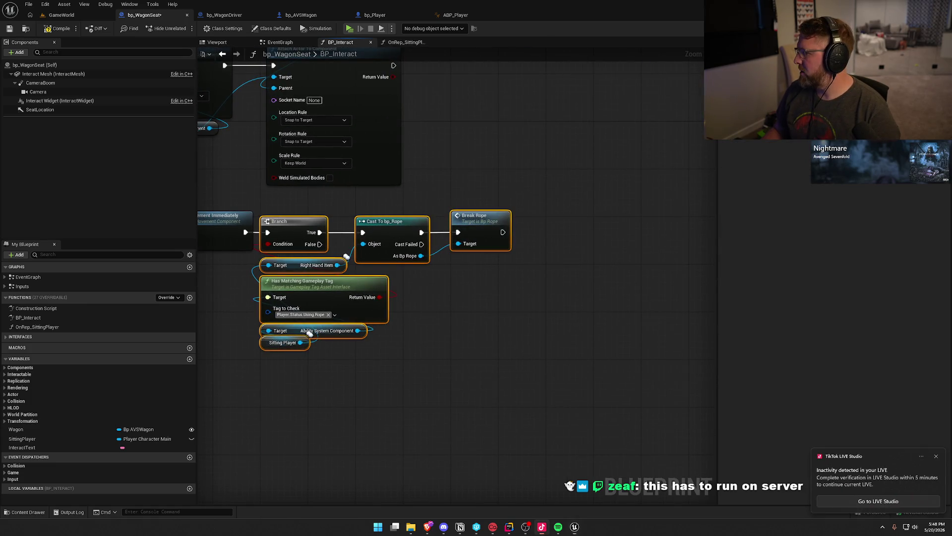
drag(281, 225, 470, 227)
drag(344, 271, 489, 275)
- Wire a pasted SET Server Accept Client Authoritative Position between Stop Movement and Branch, targeting Character Movement
key(ctrl+v)
mouse_move(390, 236)
mouse_down()
mouse_move(443, 243)
mouse_move(440, 234)
mouse_up()
drag(519, 237, 603, 236)
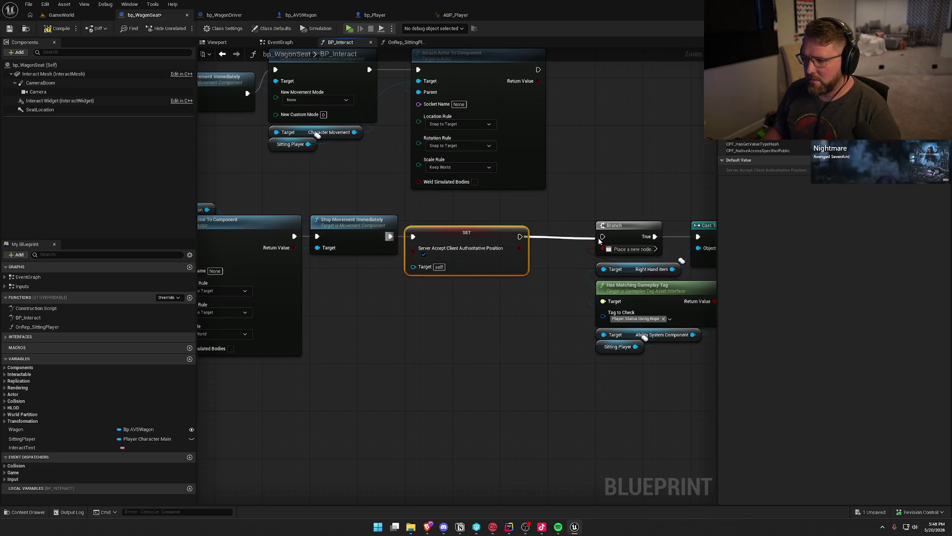
drag(526, 274, 479, 274)
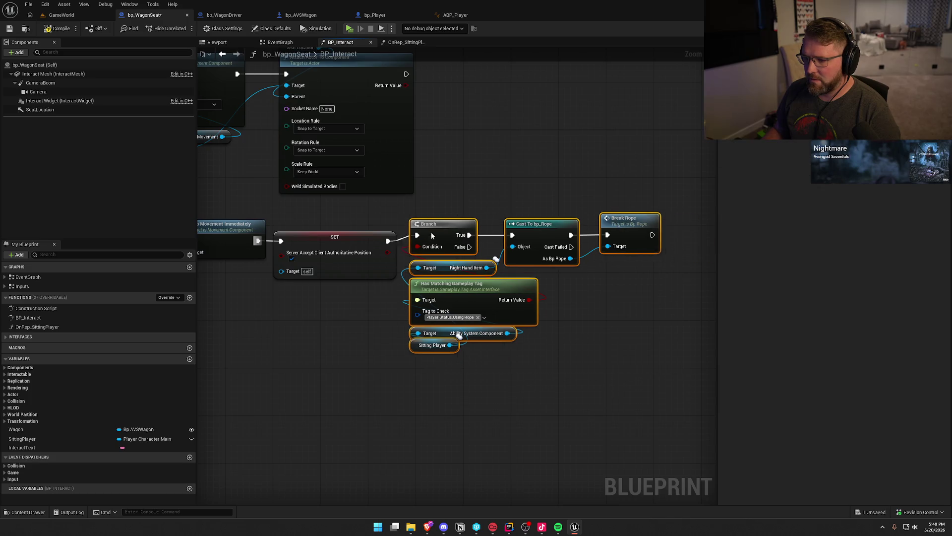
drag(328, 335, 619, 330)
drag(579, 264, 280, 296)
scroll(377, 382, down, 1)
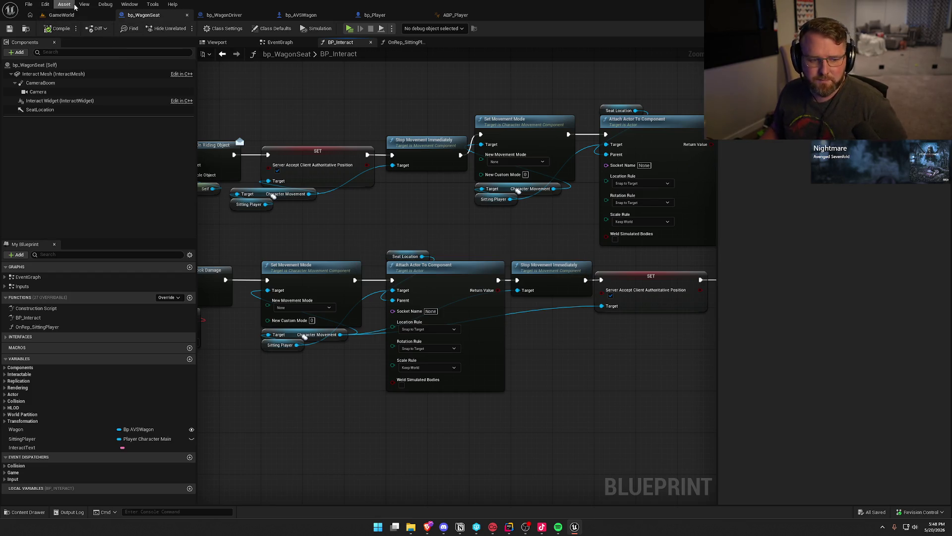
- Launch a two-window PIE session on GameWorld and arrange the server and Client 1 windows
click(62, 15)
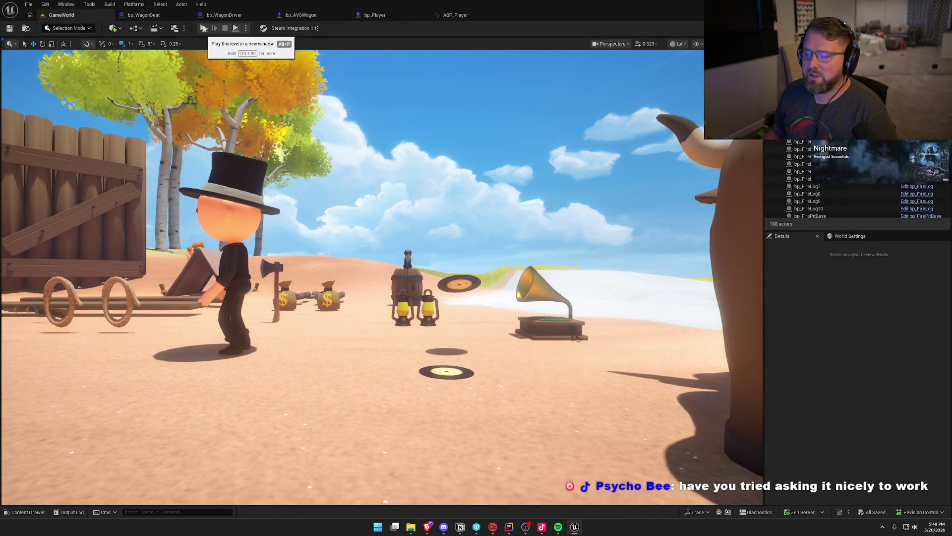
click(203, 29)
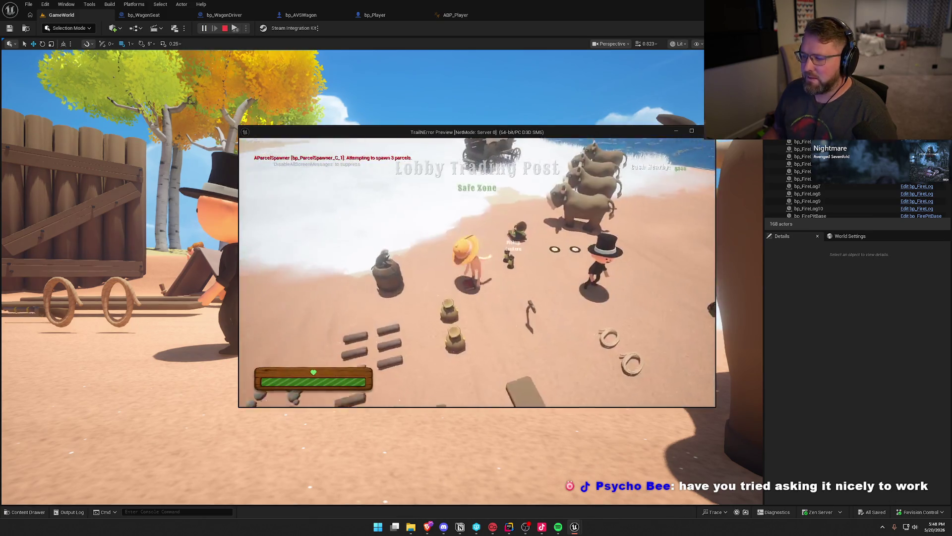
key(super)
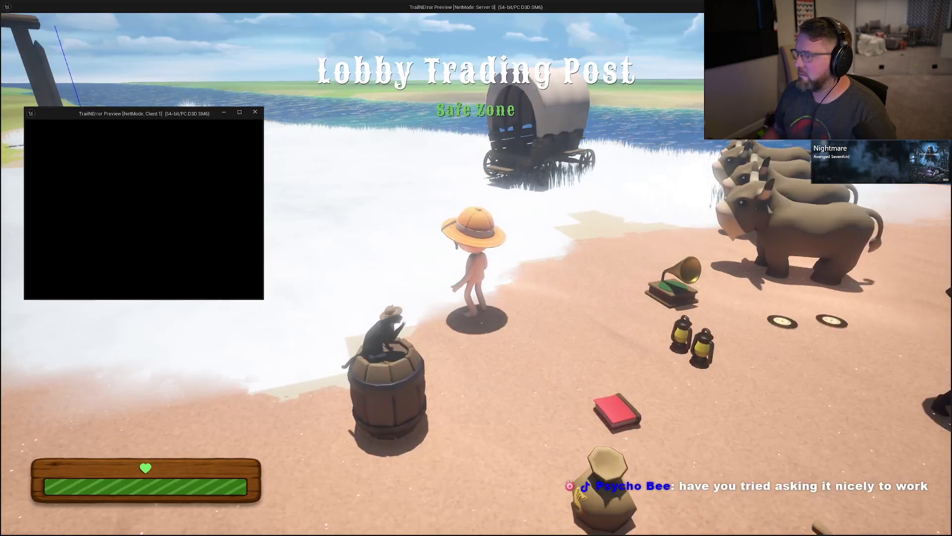
key(alt+Return)
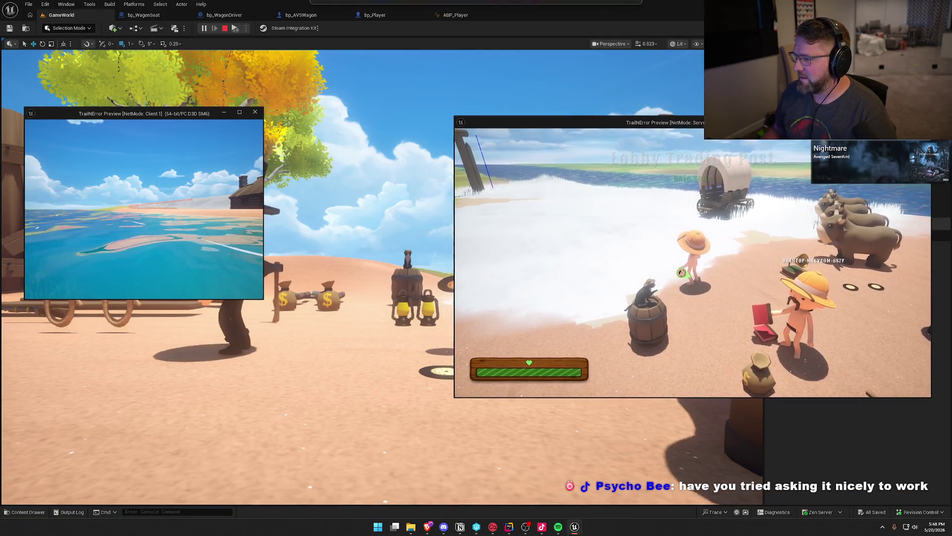
key(super)
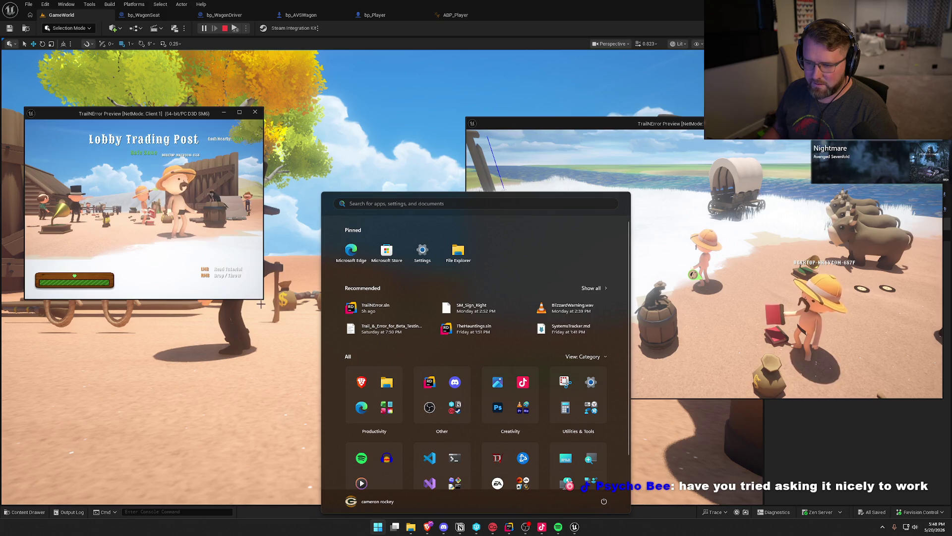
drag(261, 304, 457, 398)
click(241, 376)
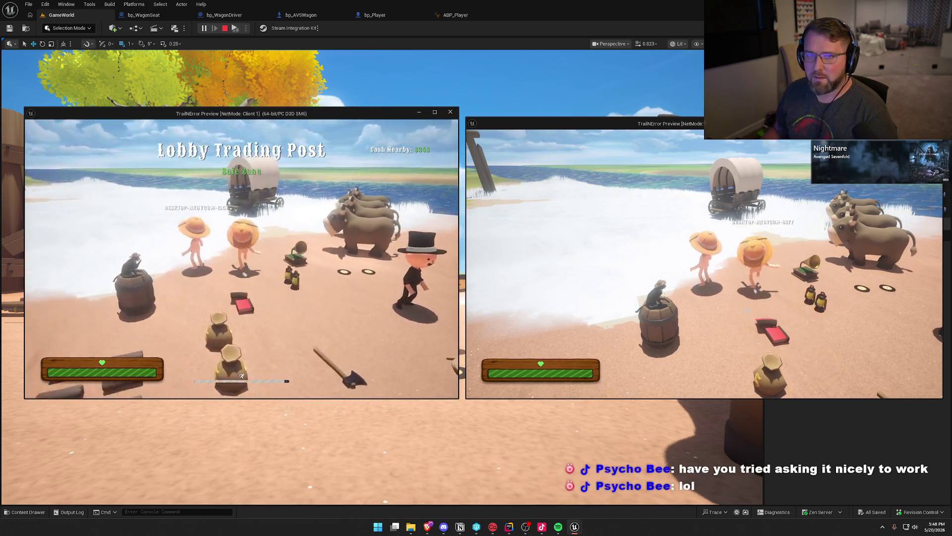
- Seat Client 1 in the wagon, leave, and sit down again
key(w)
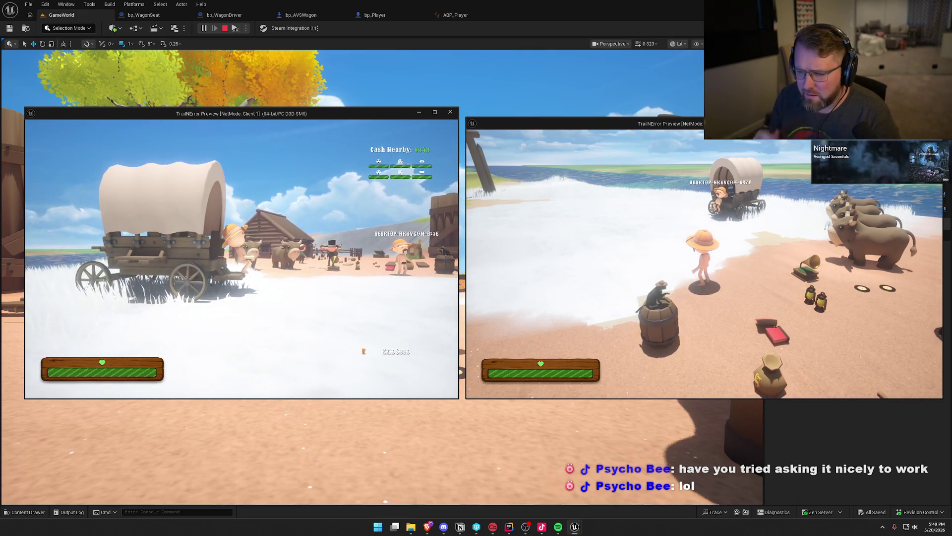
key(e)
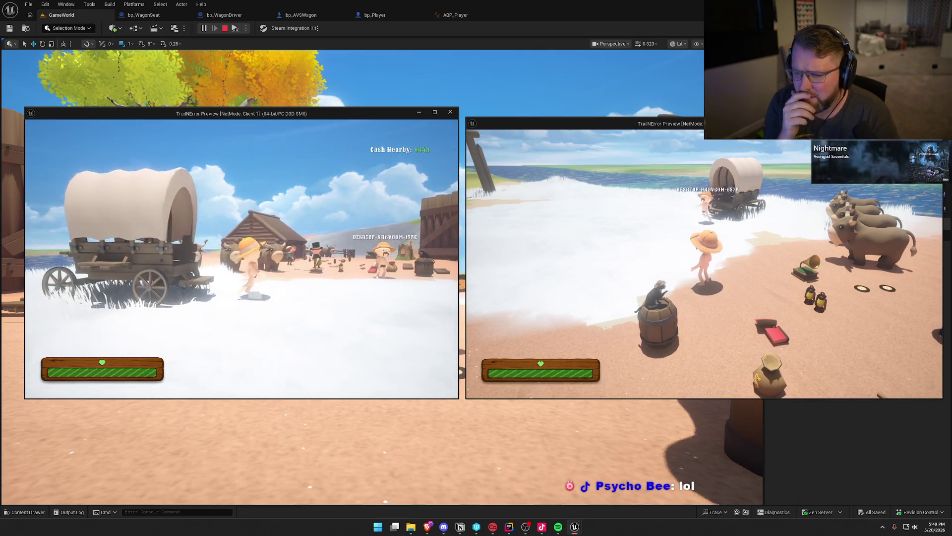
key(e)
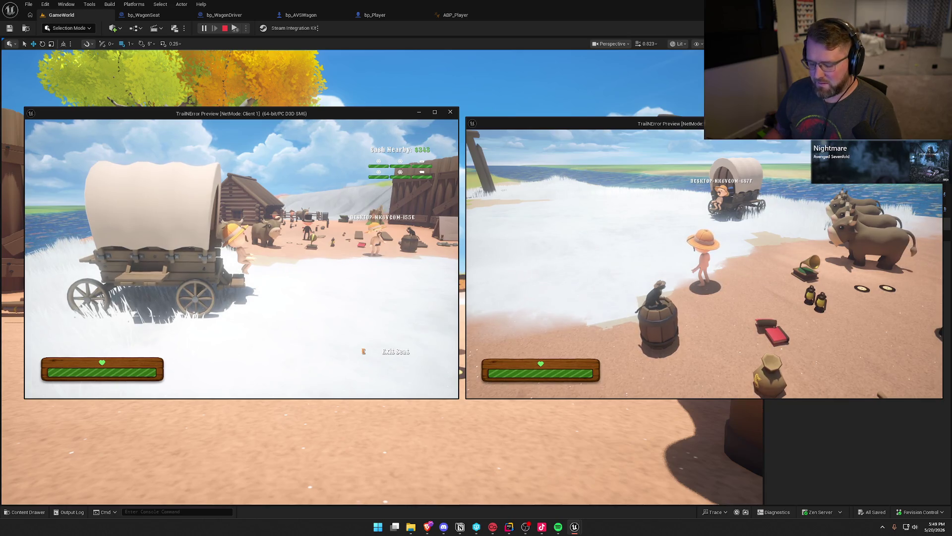
- In the other window, ride an ox to the wagon and dismount beside it
key(super)
key(super)
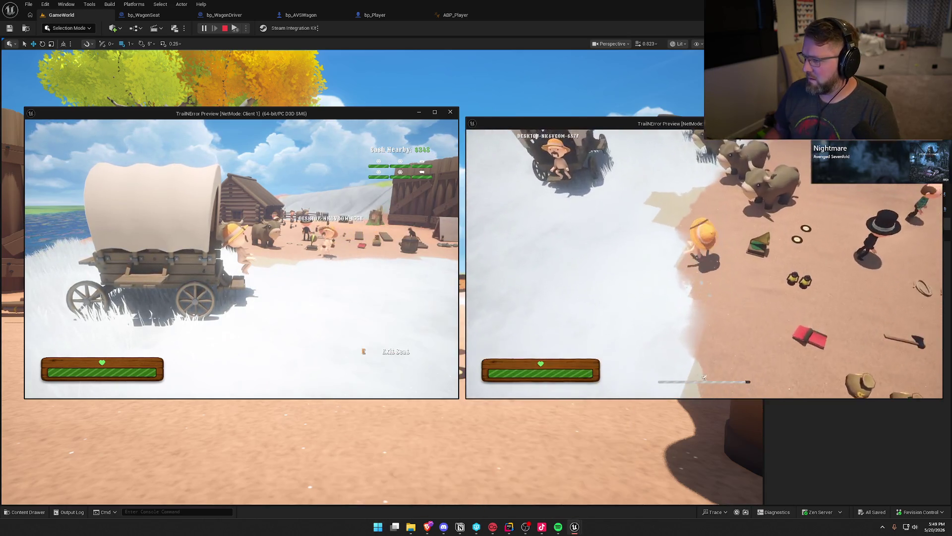
key(e)
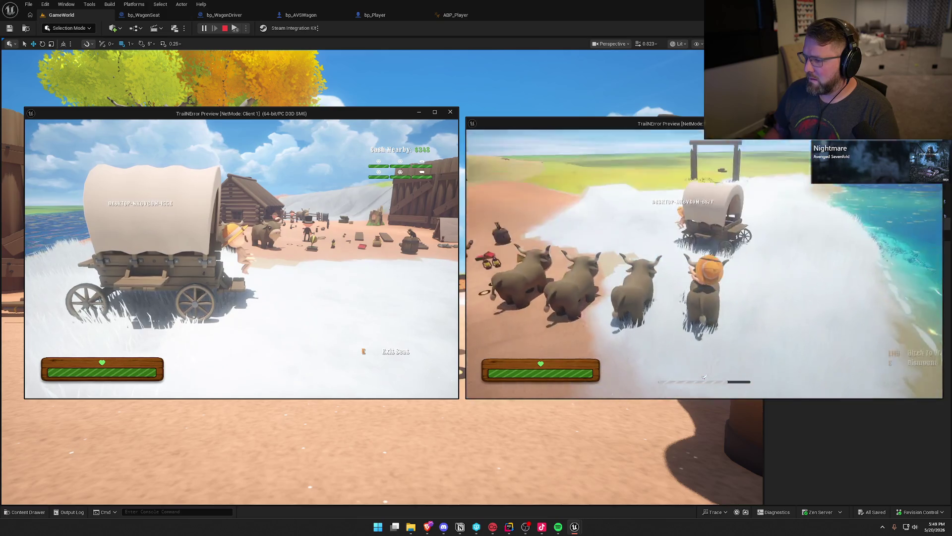
key(w)
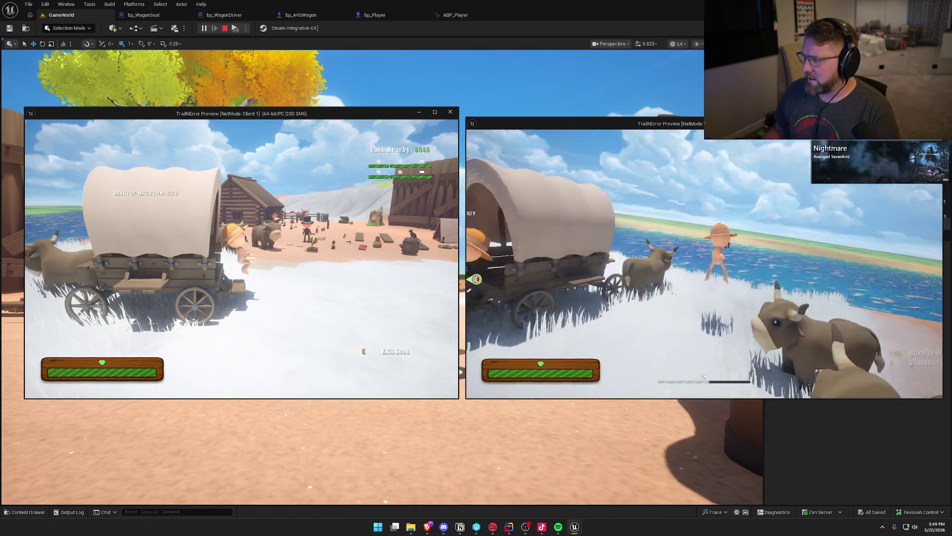
key(a)
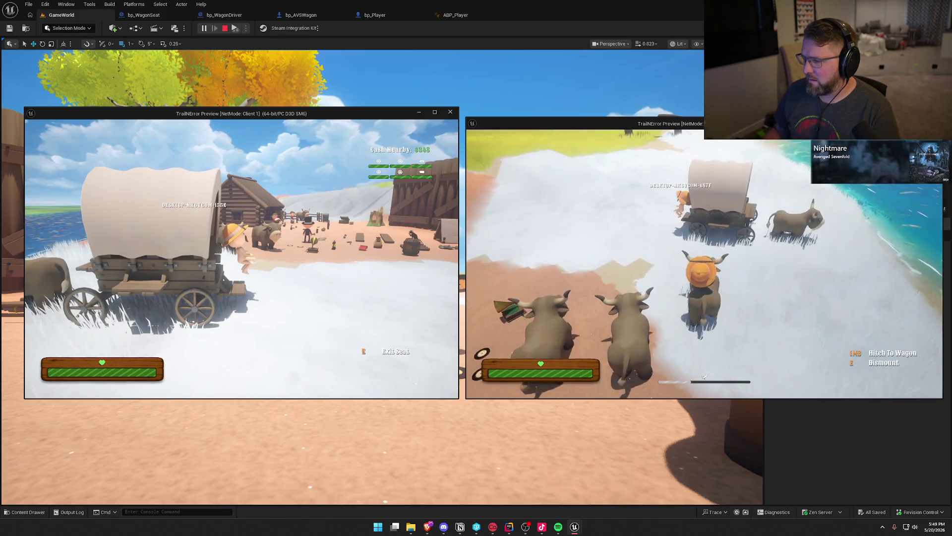
key(w)
key(e)
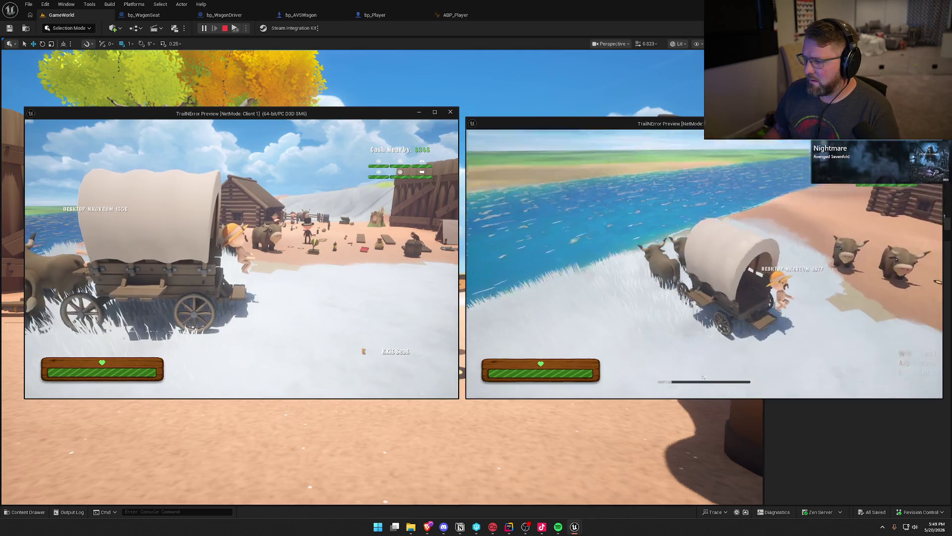
- Drive the wagon along the shore past the cabin and turn it around
key(w)
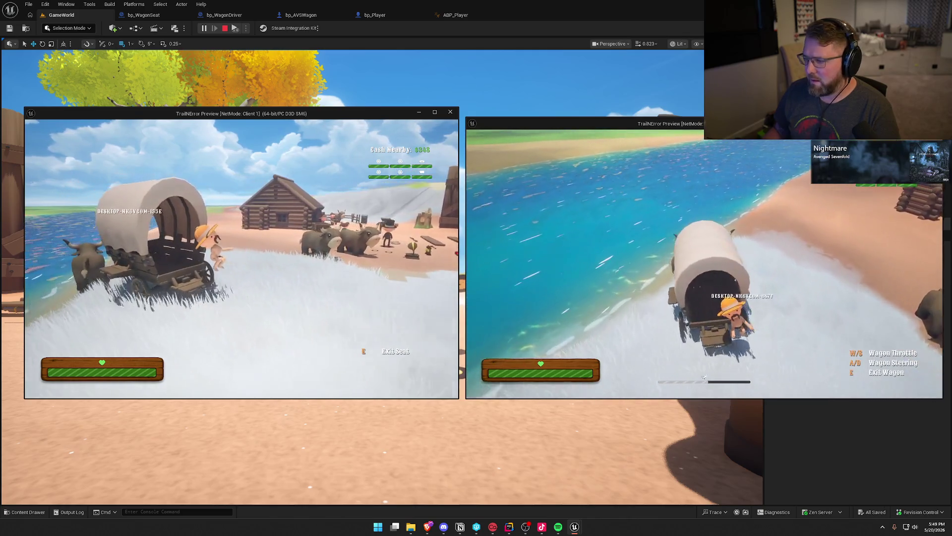
key(w)
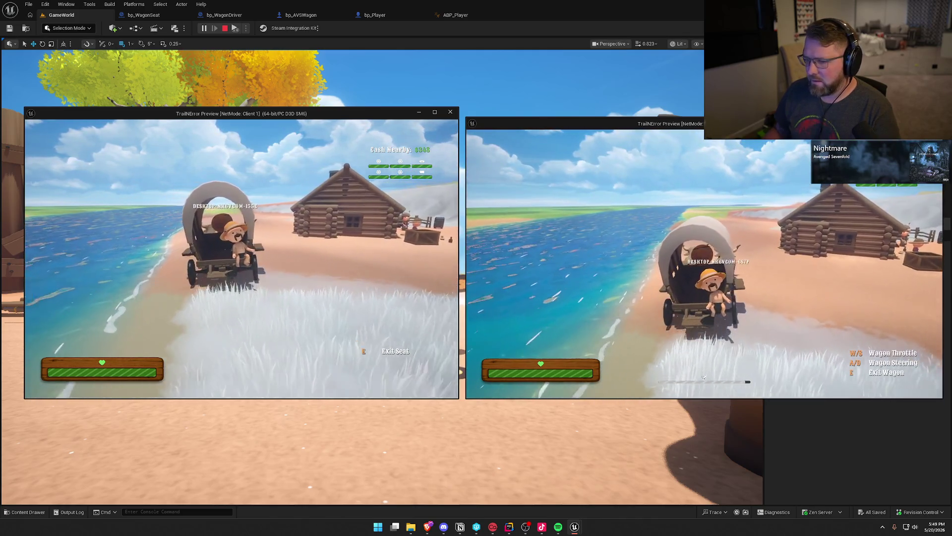
key(w)
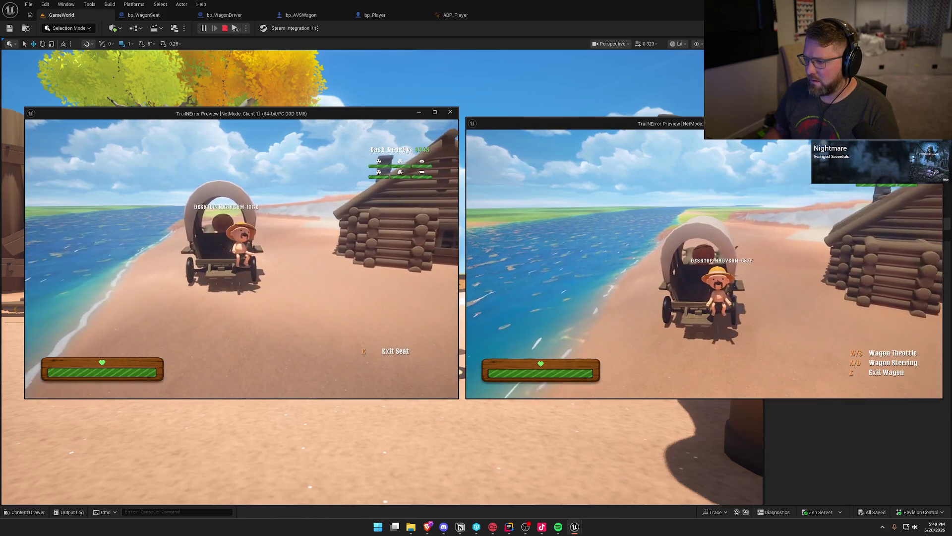
key(d)
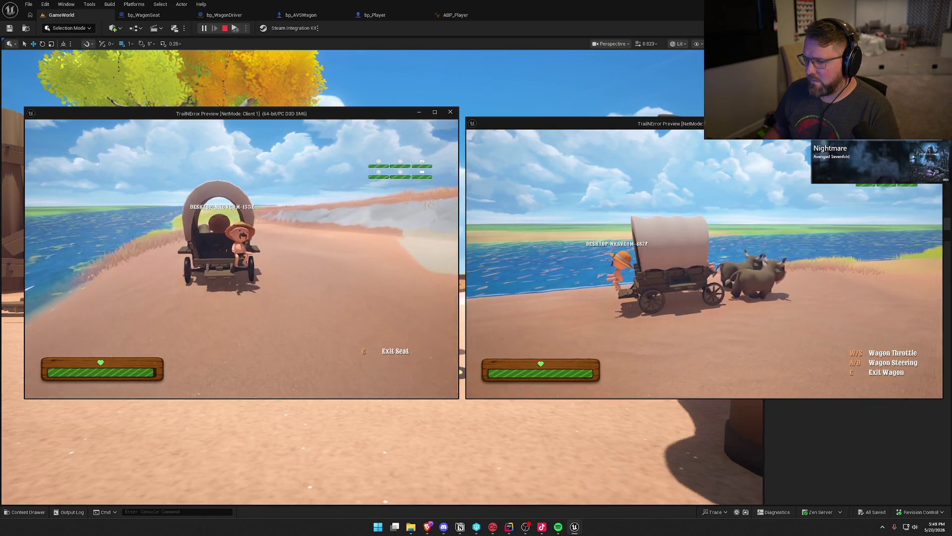
key(d)
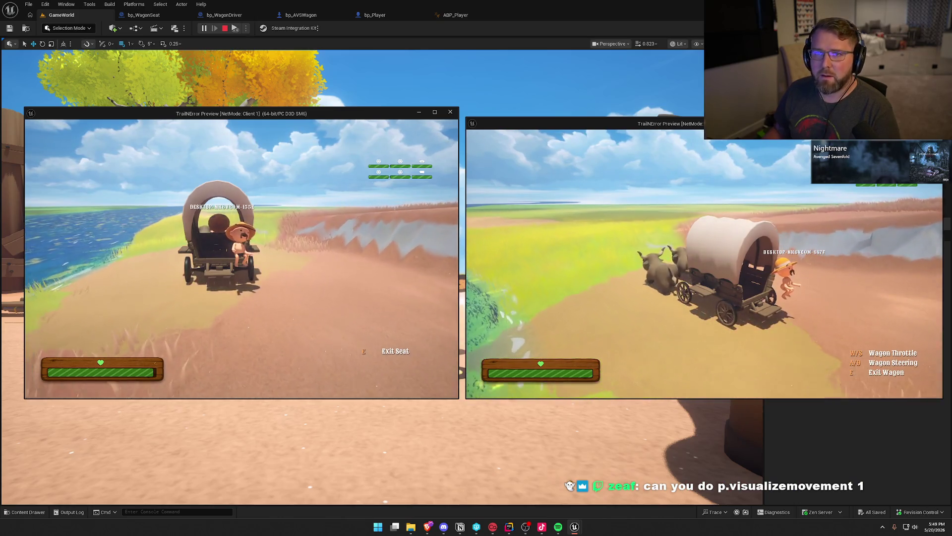
key(grave)
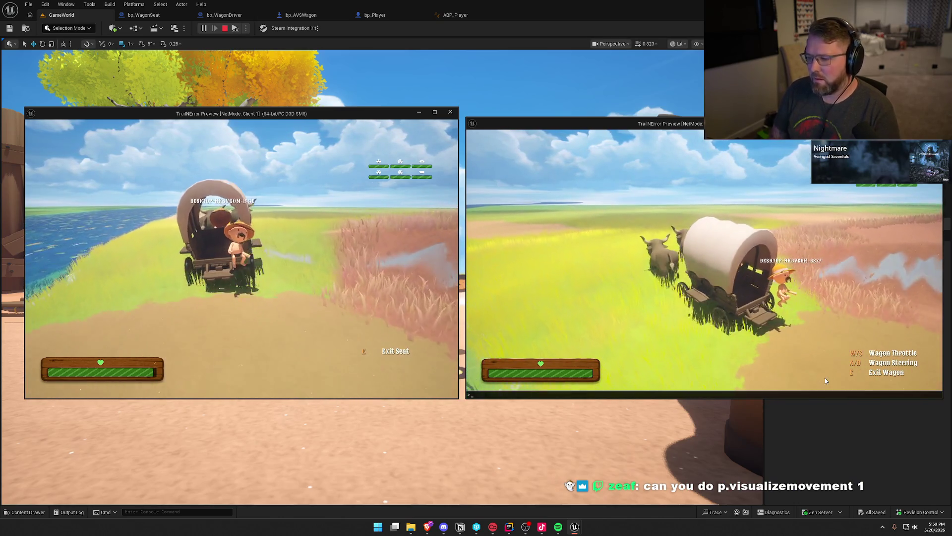
- Turn on movement visualisation with p.VisualizeMovement 1 in the console
text(p.)
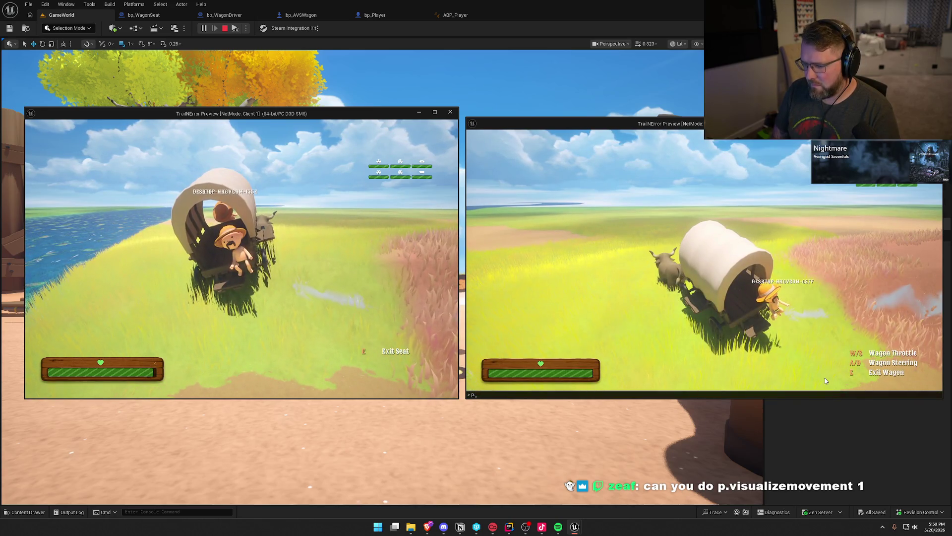
text(vi)
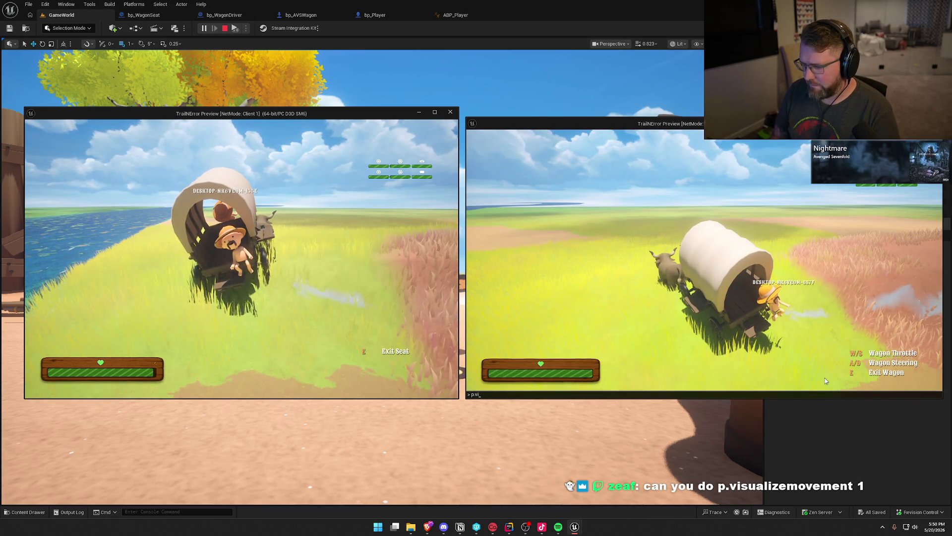
text(zsu)
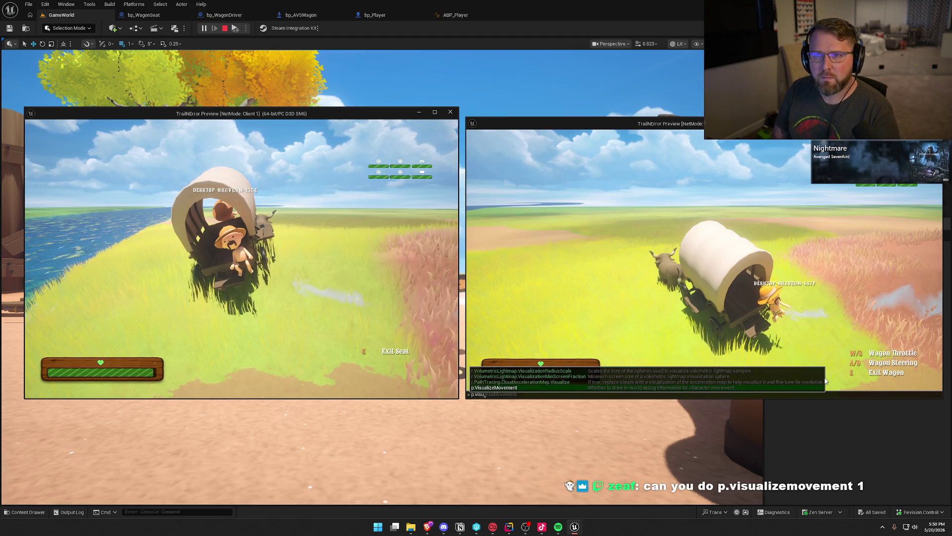
text(1)
key(Return)
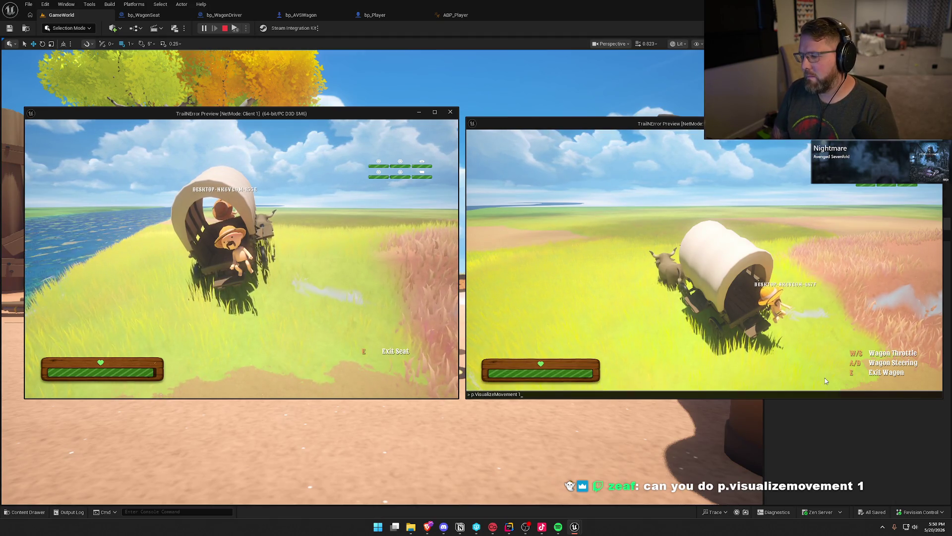
- Drive and steer the wagon around with the debug readouts, then stop the play session
key(w)
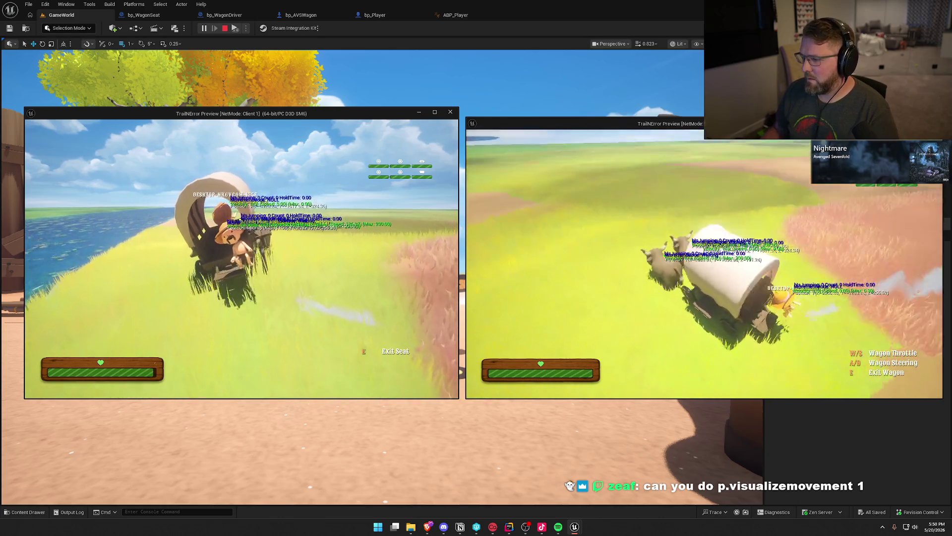
key(a)
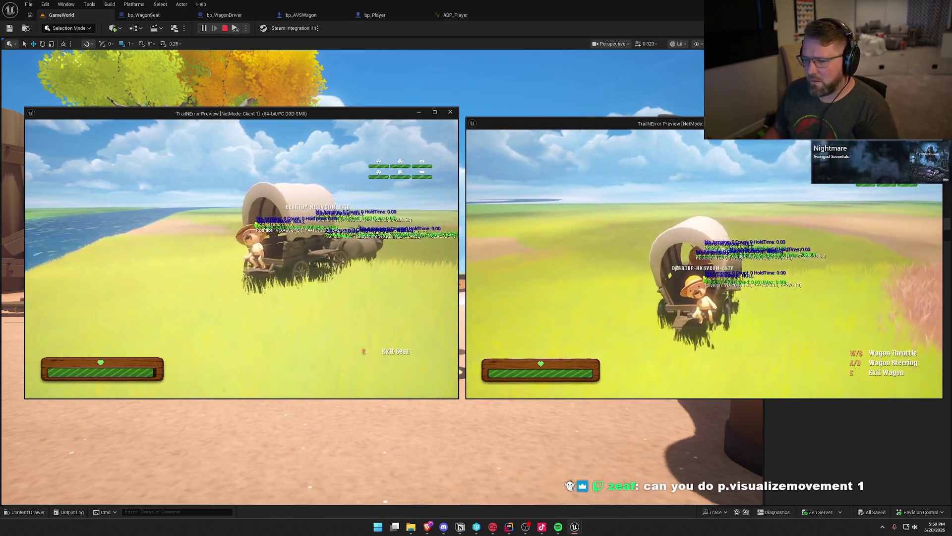
key(a)
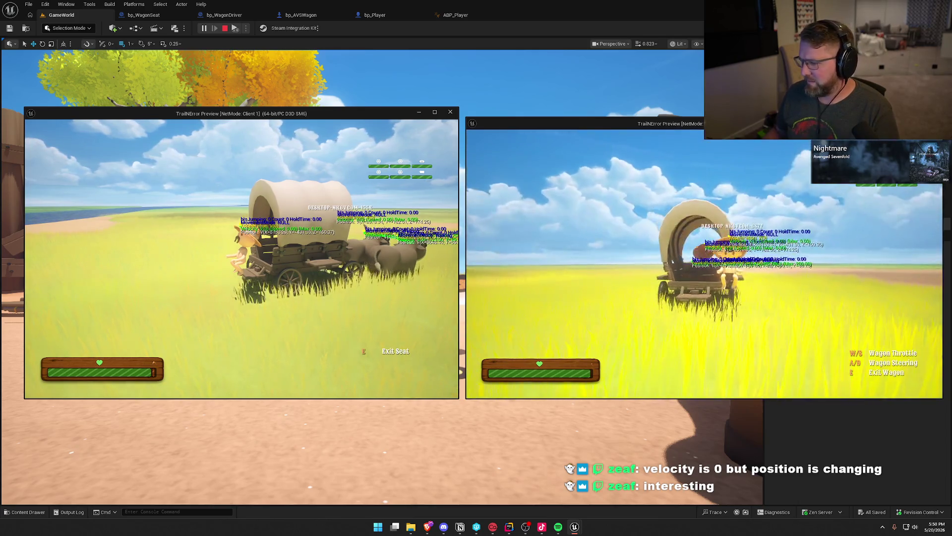
key(Escape)
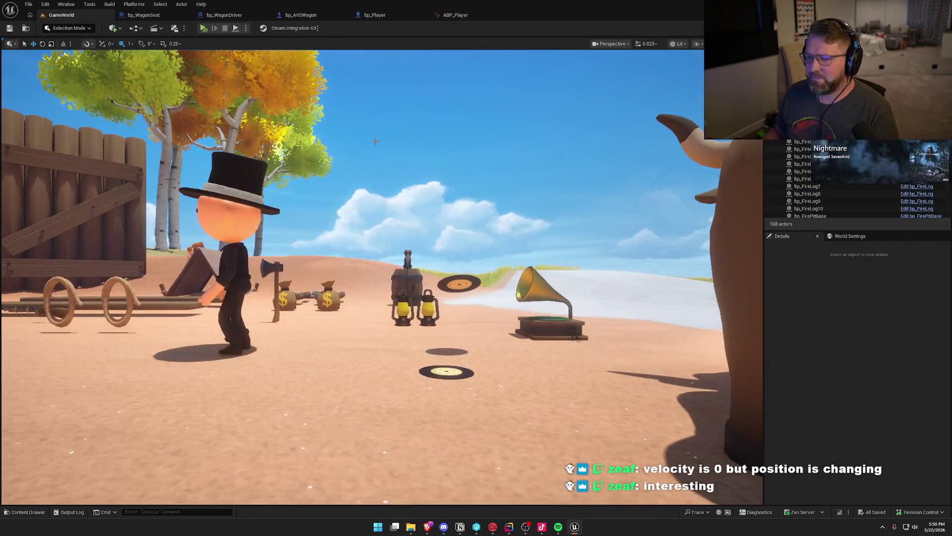
- Cut the Character Movement and Sitting Player nodes from bp_WagonSeat's BP_Interact, then switch to bp_Player
click(144, 14)
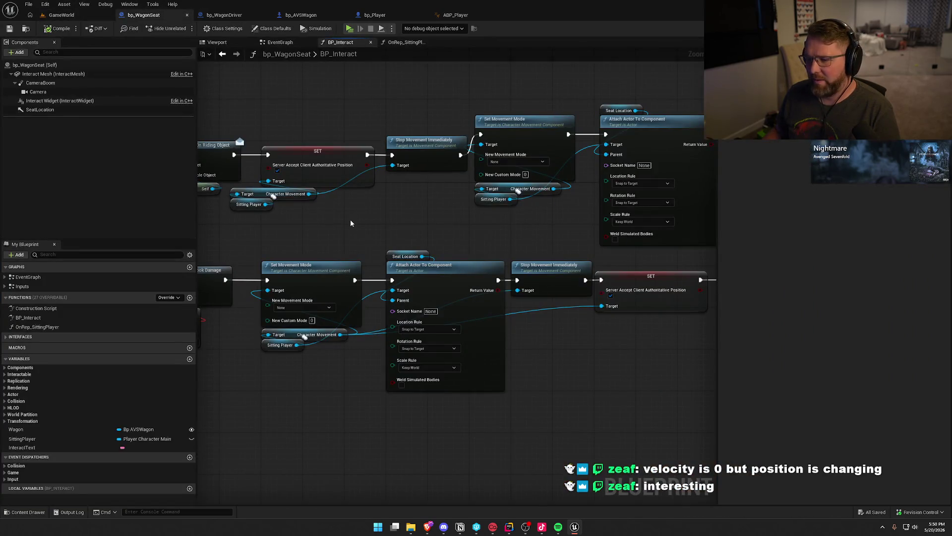
mouse_move(349, 219)
mouse_down()
mouse_move(298, 194)
mouse_move(410, 201)
mouse_up()
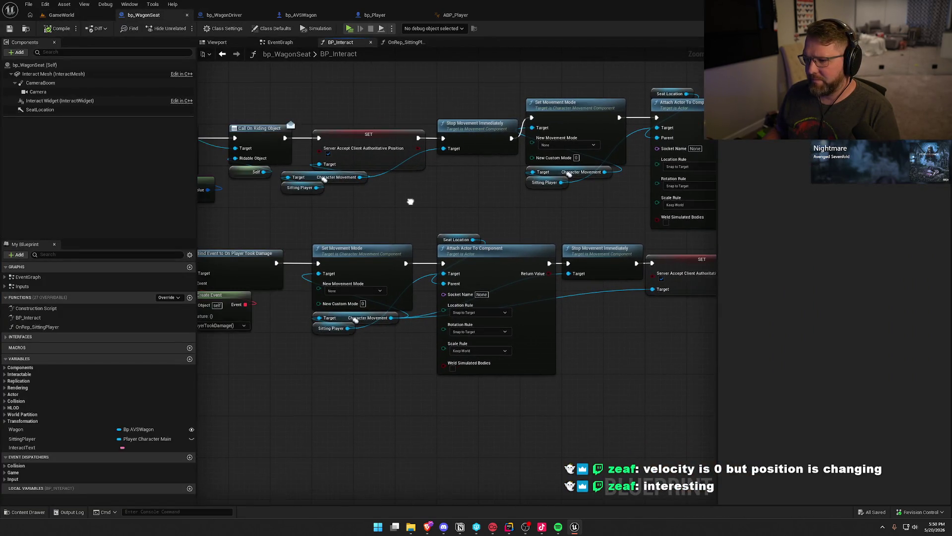
drag(341, 208, 306, 178)
key(ctrl+x)
click(379, 15)
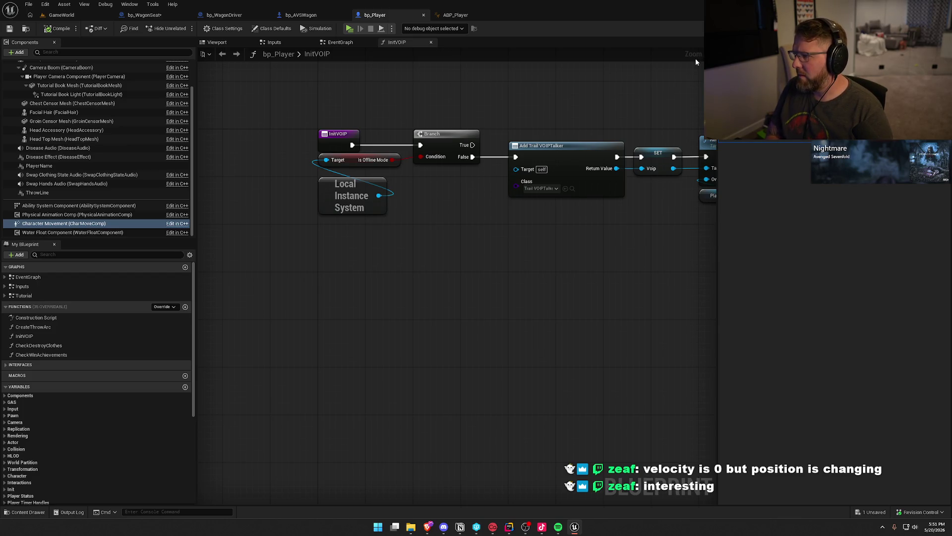
- Scroll through Character Movement's Networking, Rotation Settings and Physics Interaction, then return to bp_WagonSeat
scroll(776, 163, down, 15)
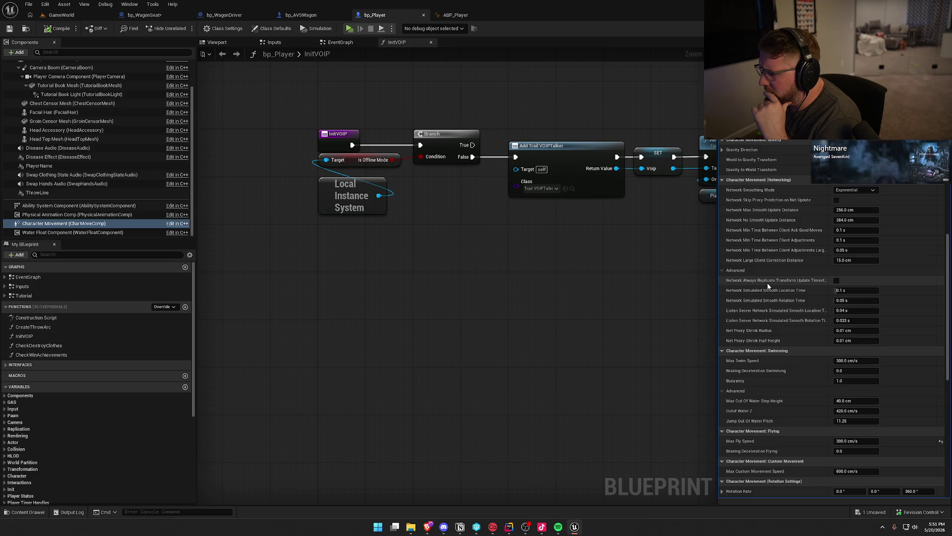
scroll(785, 306, down, 2)
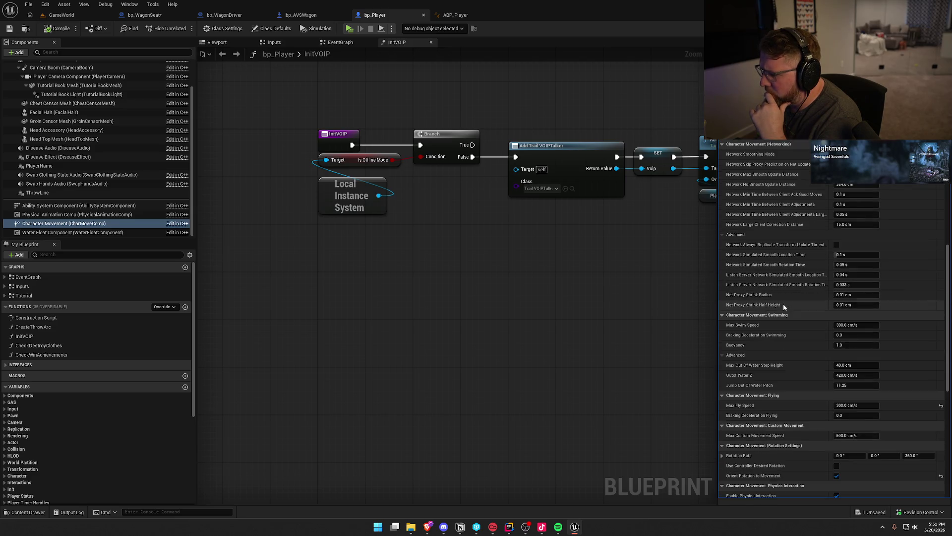
scroll(784, 306, down, 10)
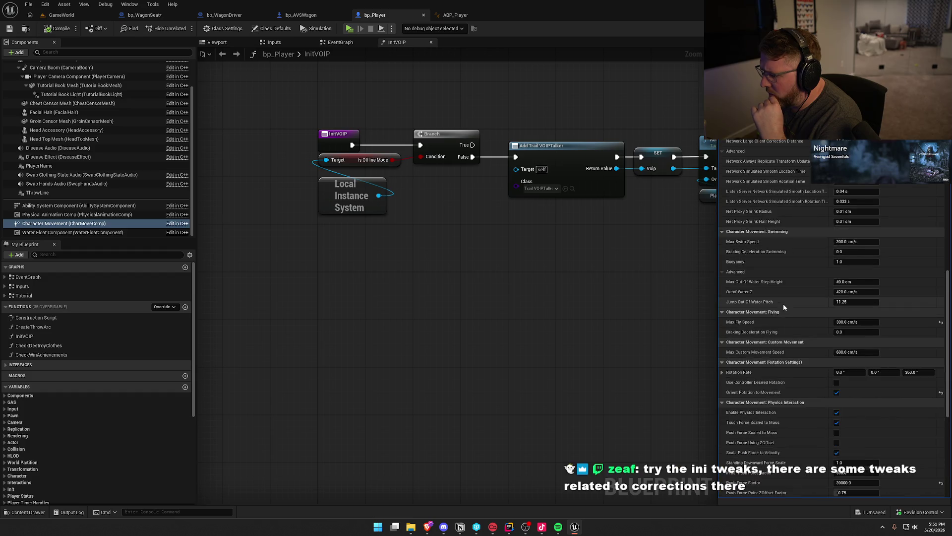
scroll(784, 306, down, 6)
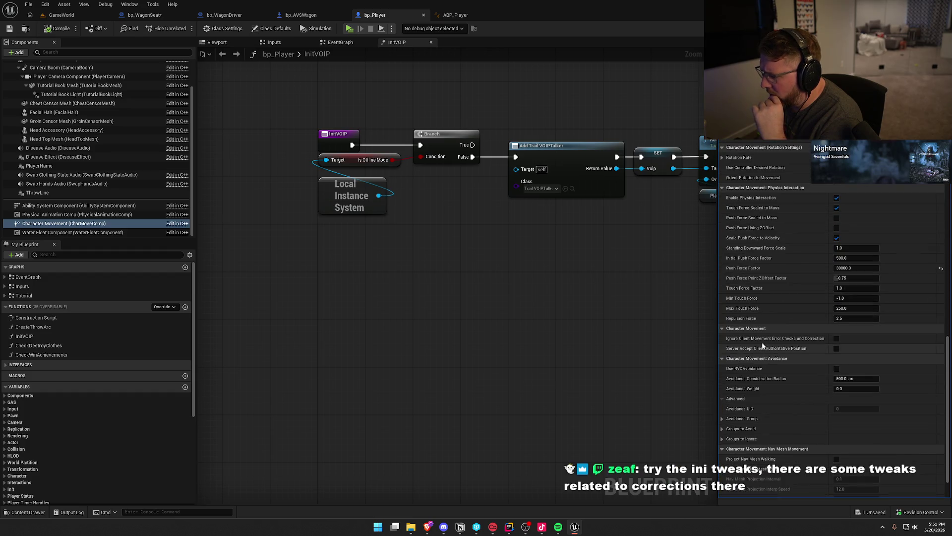
scroll(793, 424, down, 3)
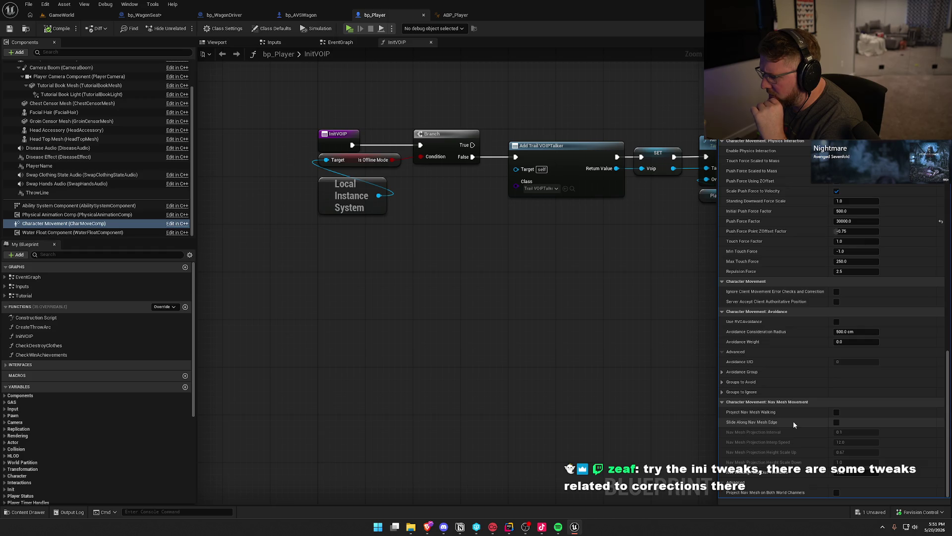
scroll(788, 463, up, 8)
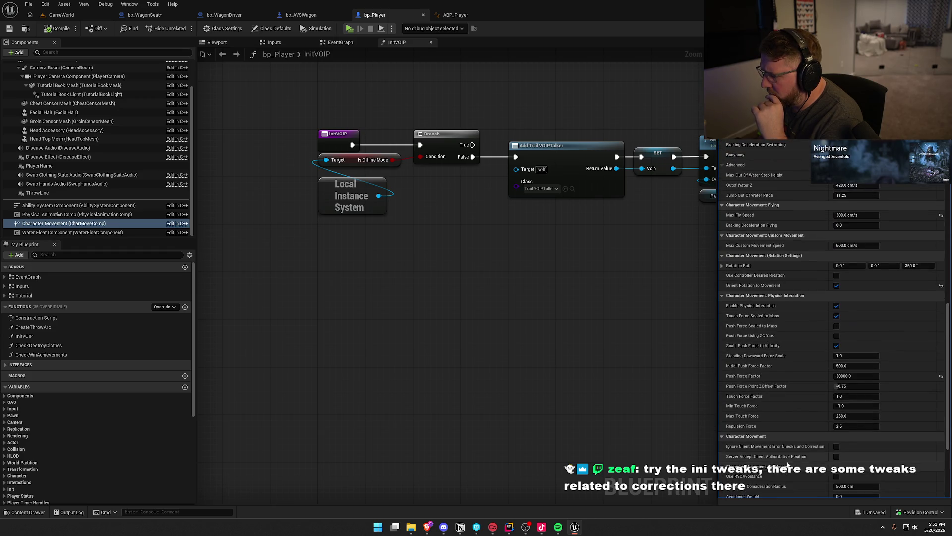
scroll(788, 463, up, 4)
scroll(788, 464, up, 7)
scroll(788, 463, up, 3)
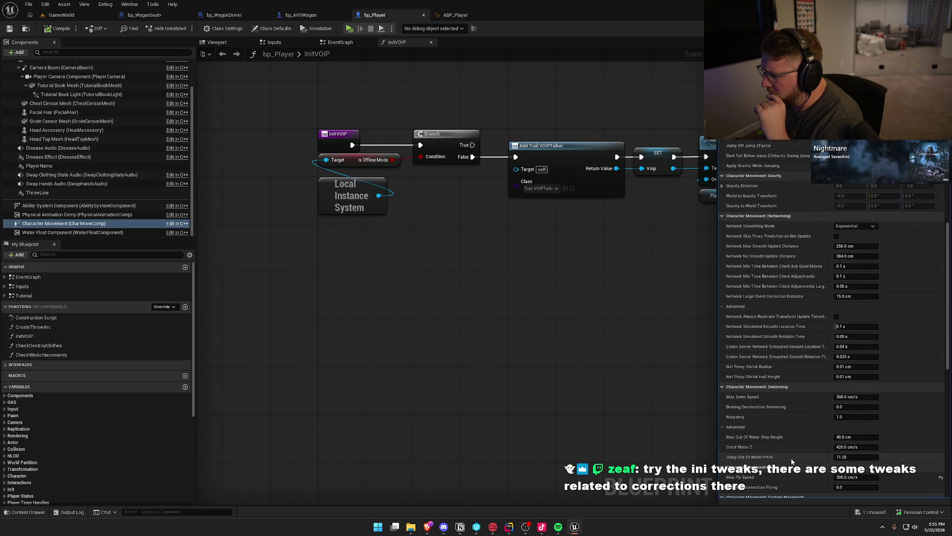
scroll(792, 461, up, 16)
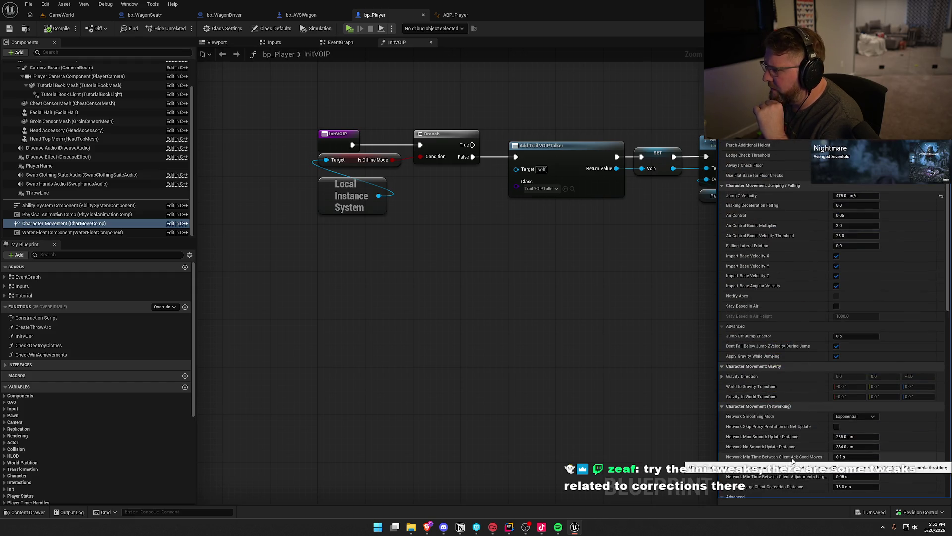
scroll(792, 461, up, 3)
scroll(793, 461, up, 8)
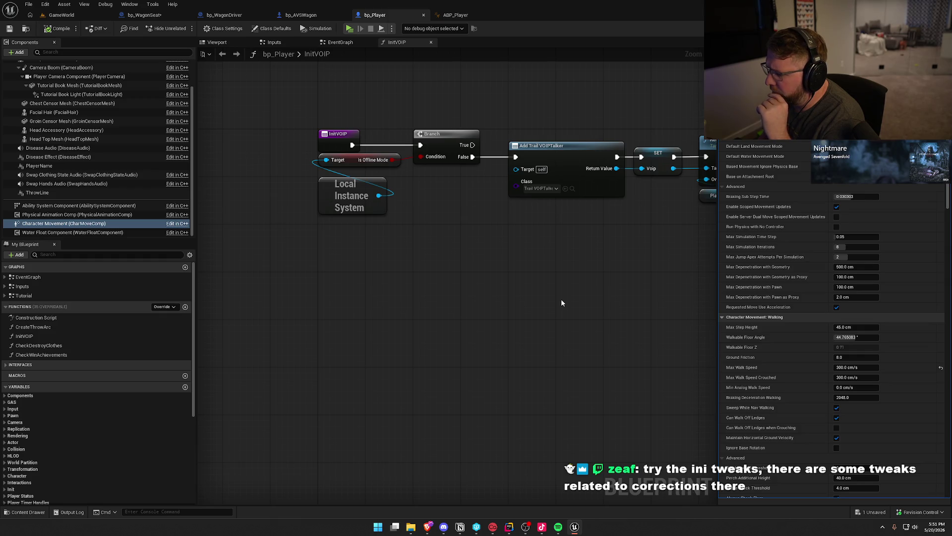
click(168, 15)
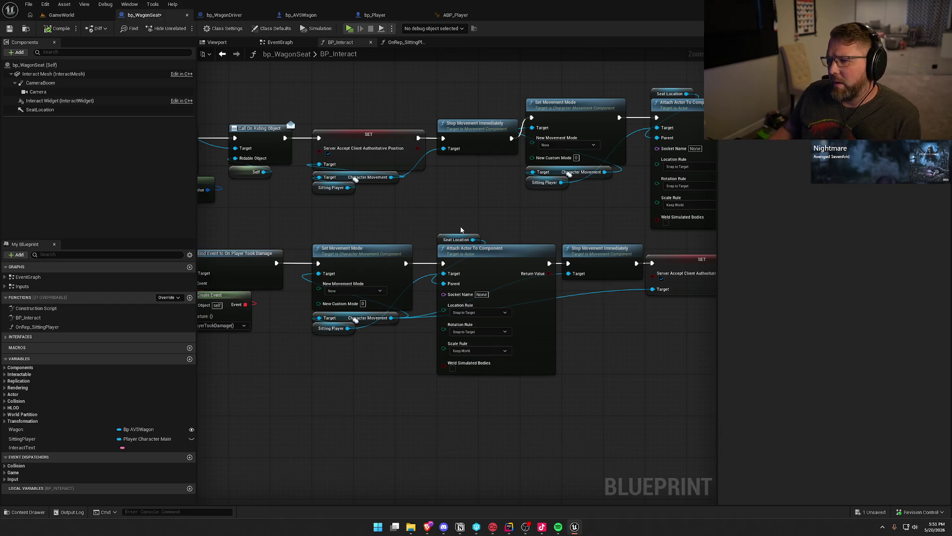
- Delete the top seat-entry row and the SET node, wiring Stop Movement straight into Branch
scroll(463, 205, down, 1)
mouse_move(403, 142)
mouse_down()
mouse_move(648, 195)
mouse_move(433, 176)
mouse_up()
key(Delete)
click(437, 223)
key(Delete)
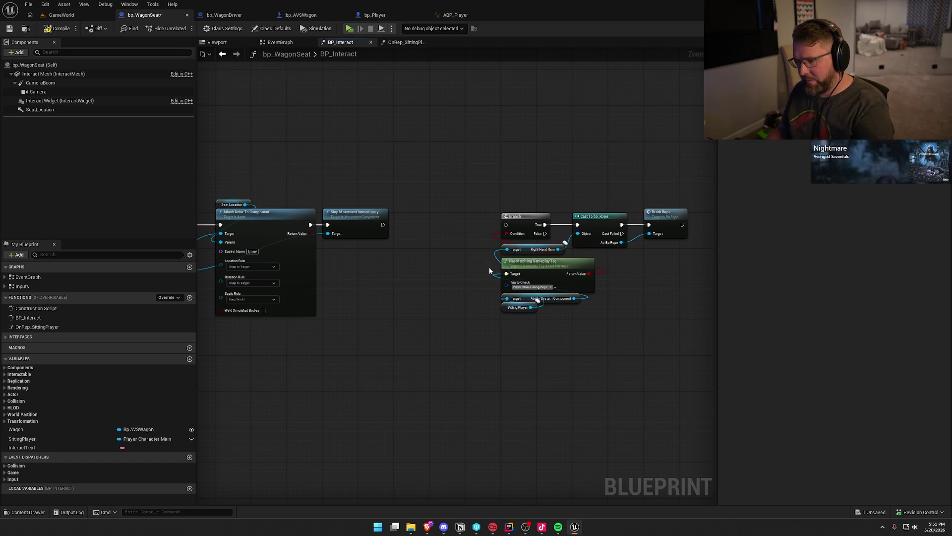
drag(506, 224, 383, 224)
drag(445, 198, 706, 343)
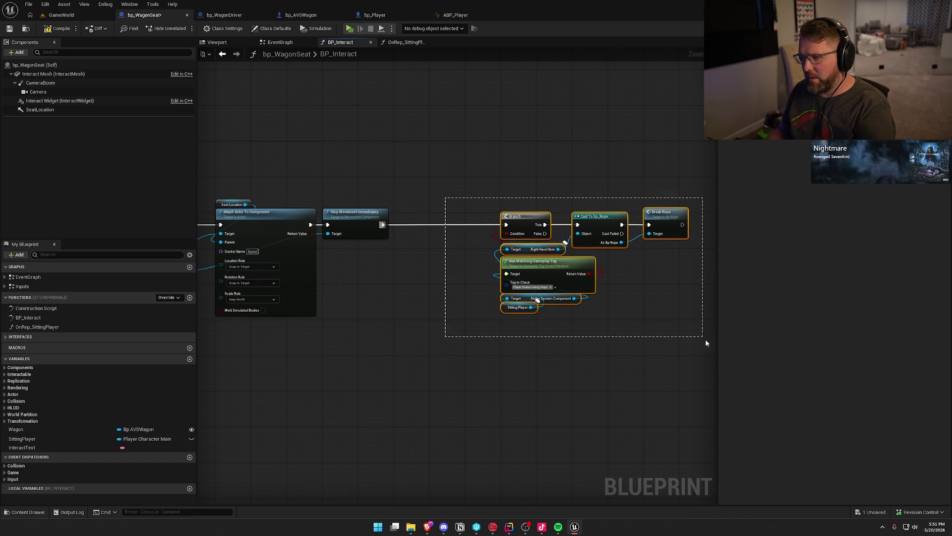
drag(523, 217, 420, 217)
- Copy the Set Movement Mode and Attach Actor nodes into the upper row after Call On Riding Object
drag(406, 175, 533, 153)
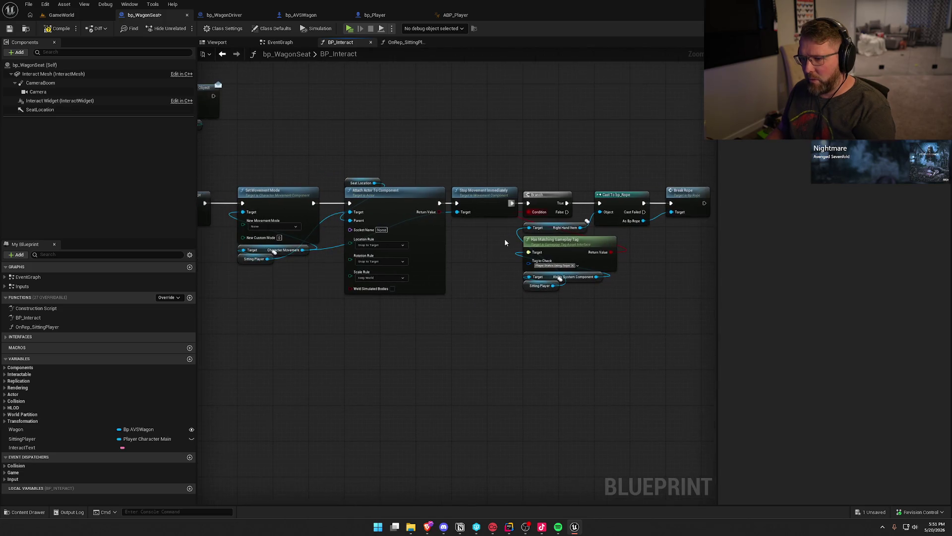
drag(244, 163, 563, 361)
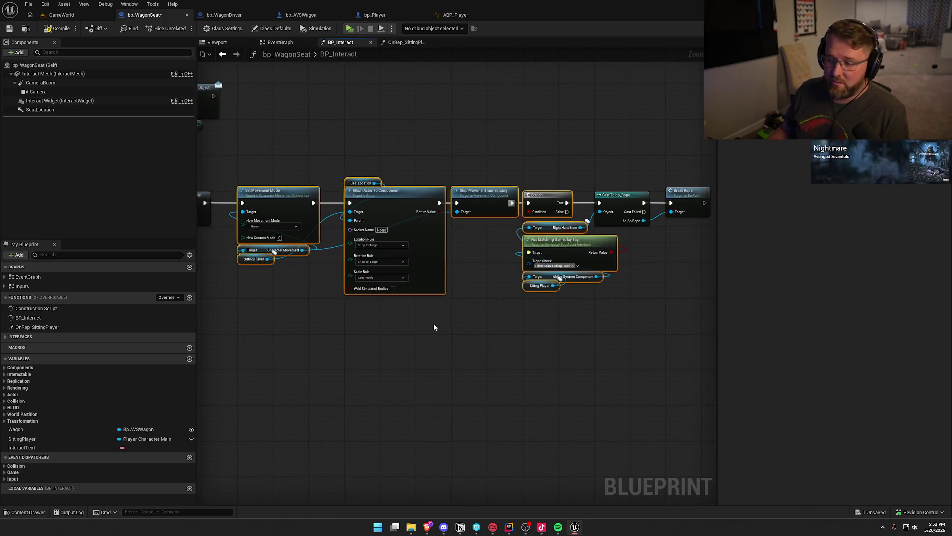
mouse_move(290, 186)
mouse_down()
mouse_move(383, 291)
mouse_move(536, 386)
mouse_up()
key(ctrl+c)
key(ctrl+v)
drag(385, 140, 375, 123)
mouse_move(267, 132)
mouse_down()
mouse_move(293, 124)
mouse_move(314, 97)
mouse_up()
- Review both seating chains and save bp_WagonSeat
click(339, 181)
drag(339, 181, 372, 196)
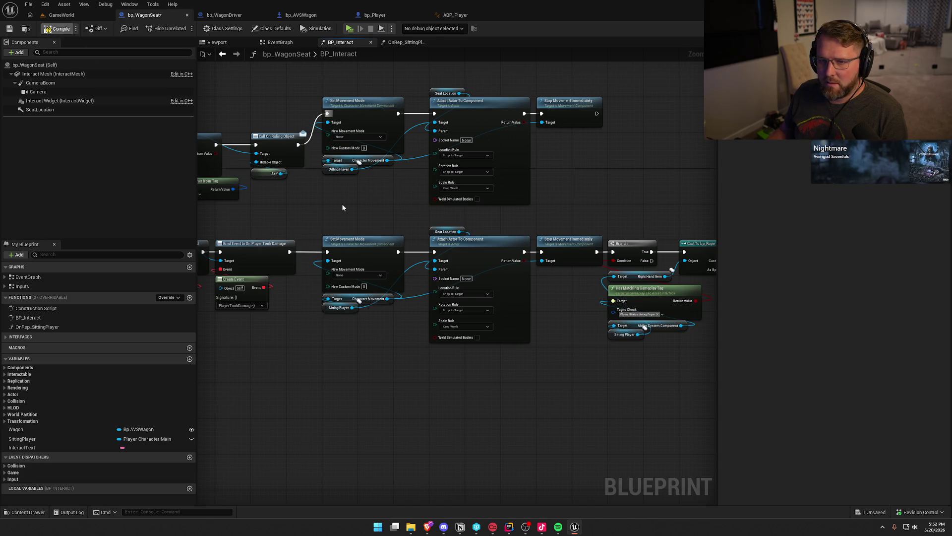
key(ctrl+s)
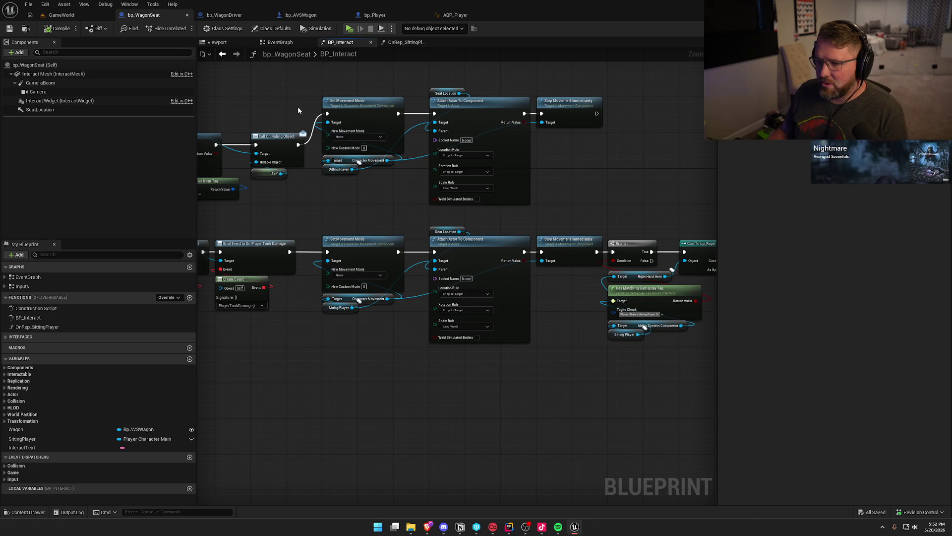
drag(319, 73, 575, 369)
click(380, 209)
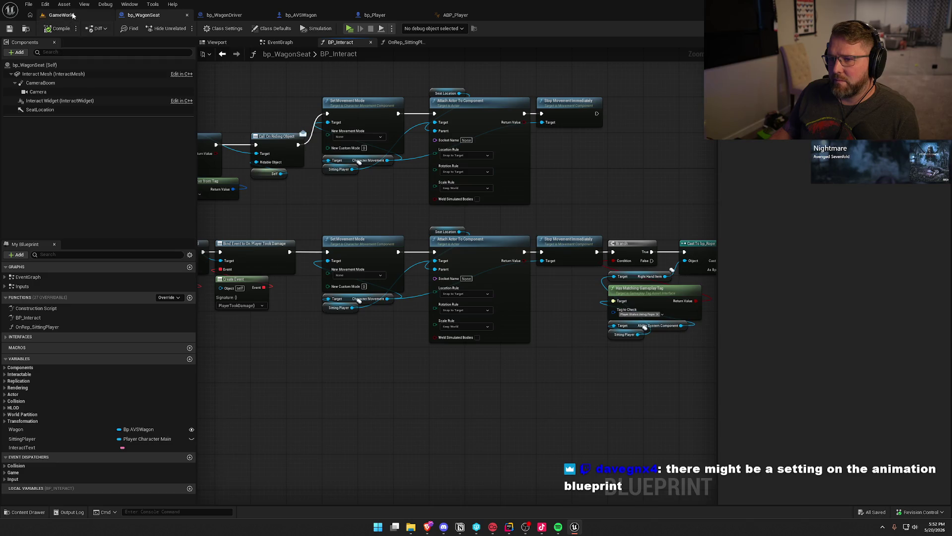
- Check the web browser, then open the ABP_Player animation blueprint's EventGraph
scroll(403, 177, up, 2)
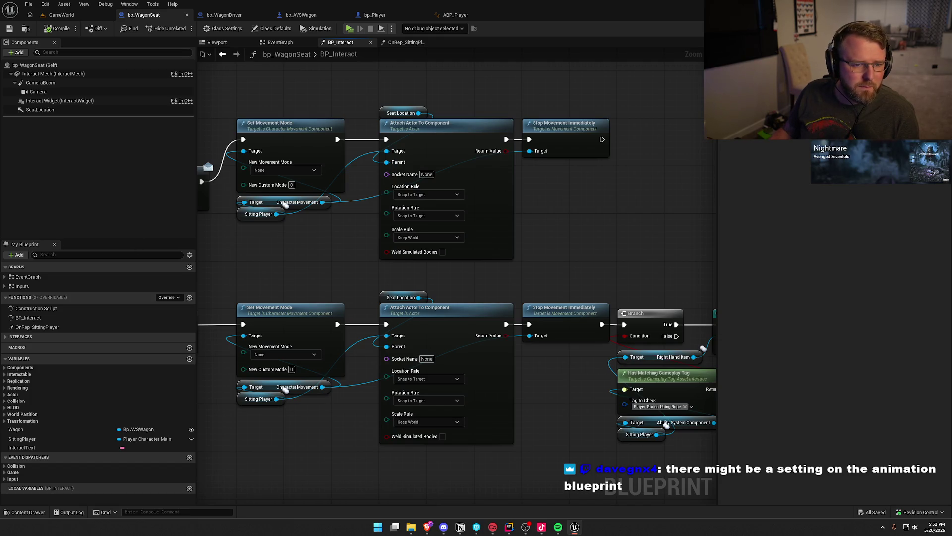
key(alt+Tab)
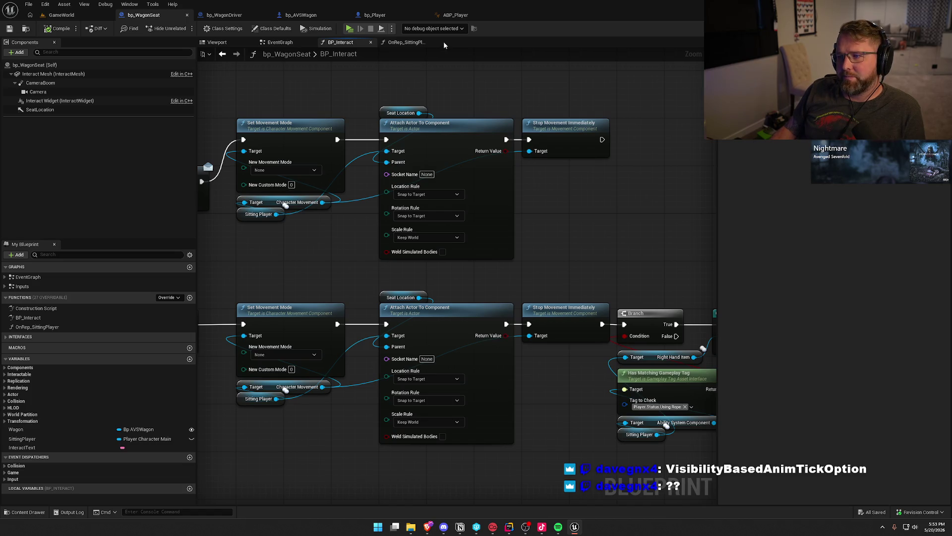
click(454, 16)
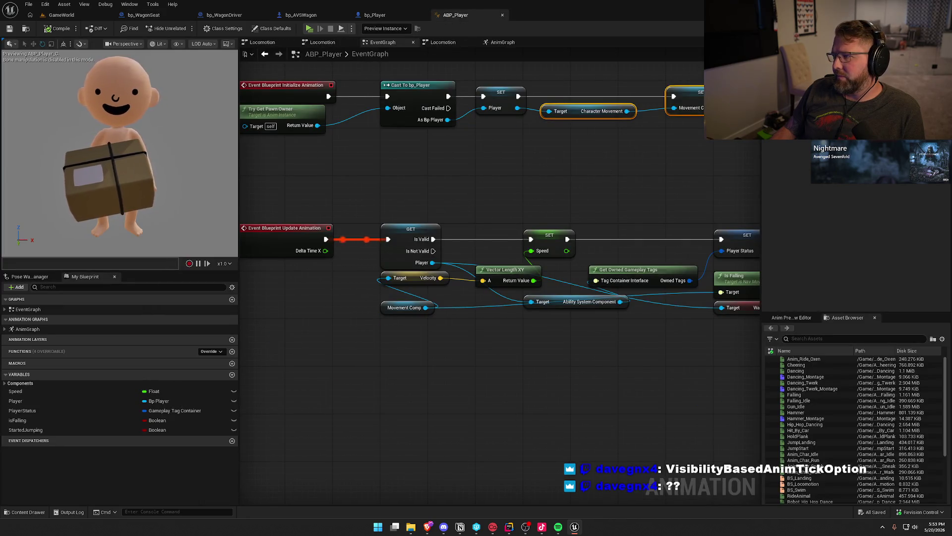
- Show ABP_Player's Class Defaults, then its Class Settings with interfaces and blueprint options
click(272, 29)
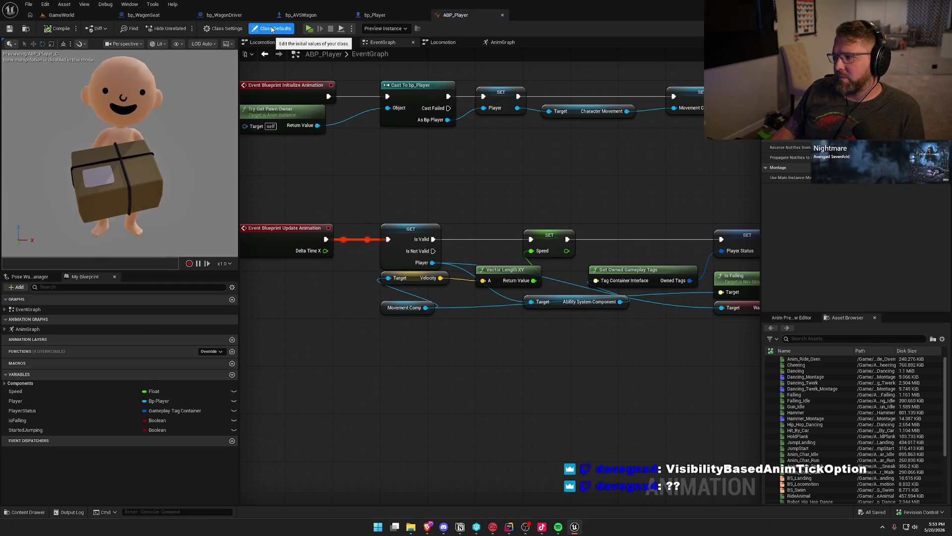
click(214, 29)
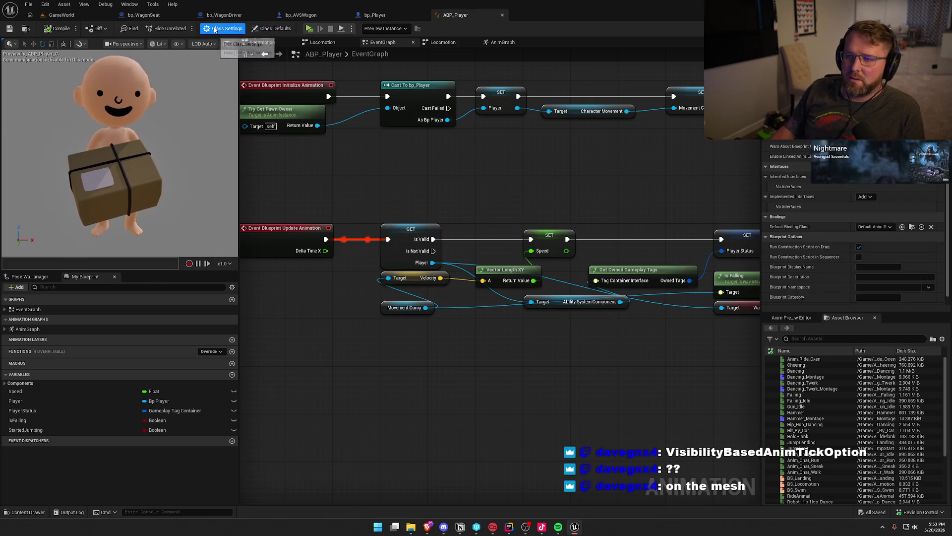
- In bp_Player, check the Mesh's Visibility Based Anim Tick Option using a 'visibility' Details search
click(375, 15)
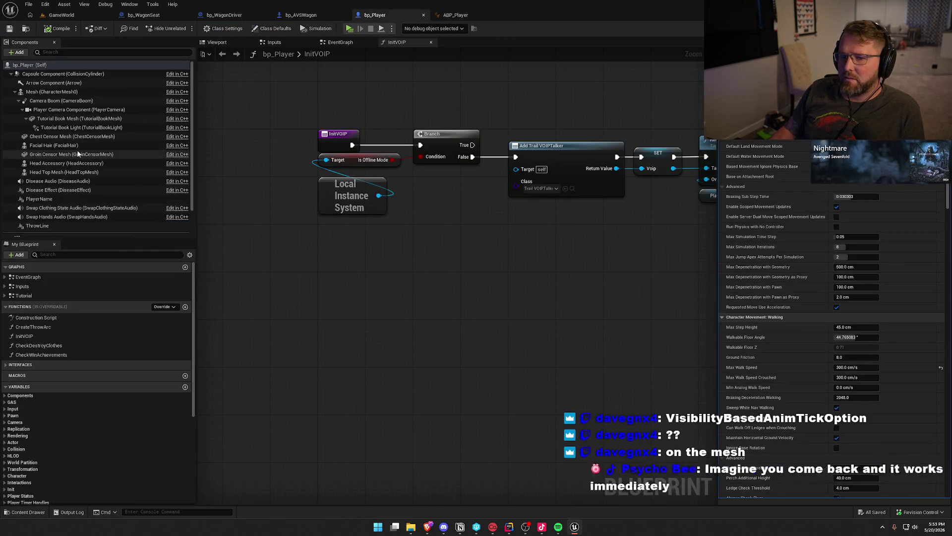
click(46, 92)
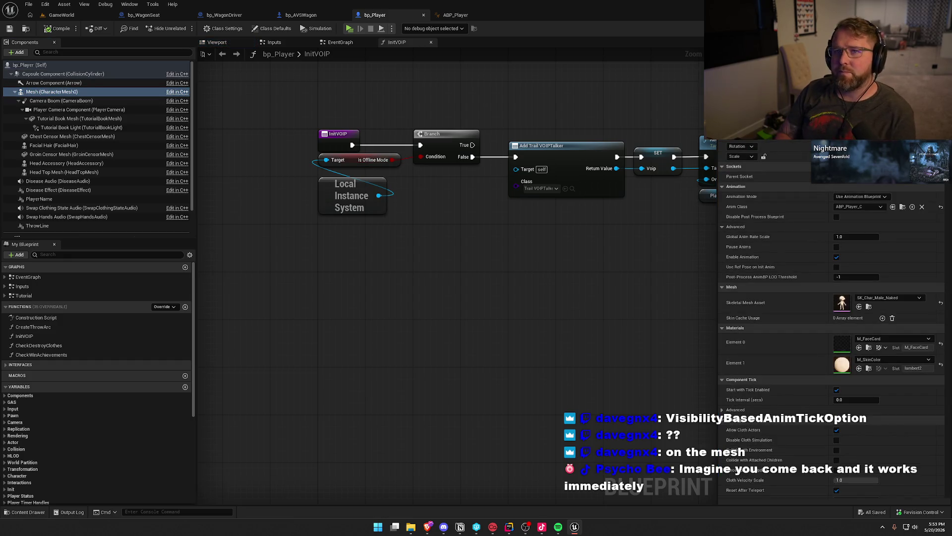
text(visibility)
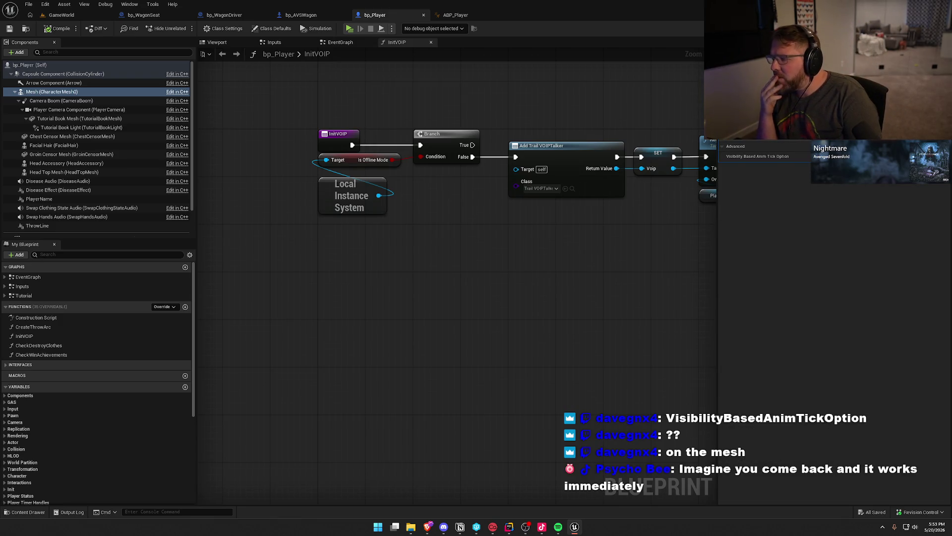
click(853, 156)
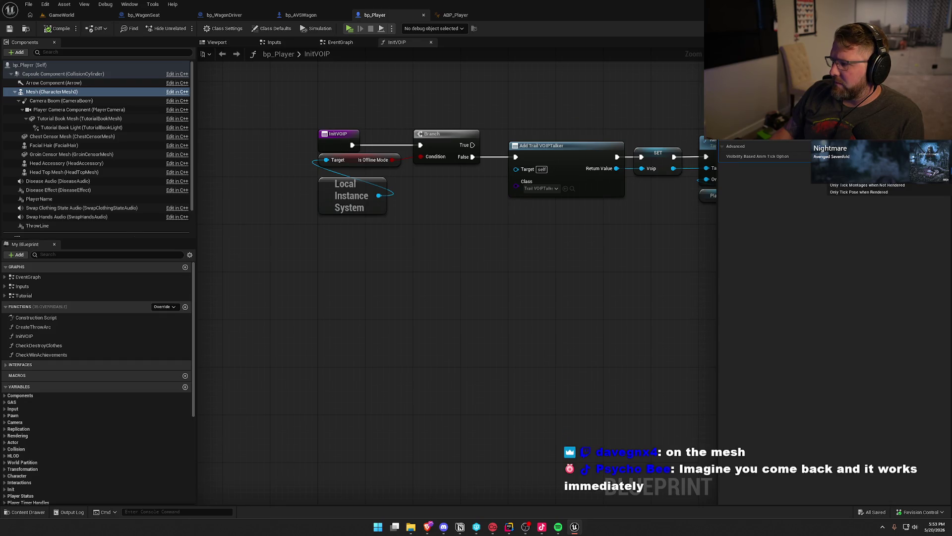
click(765, 180)
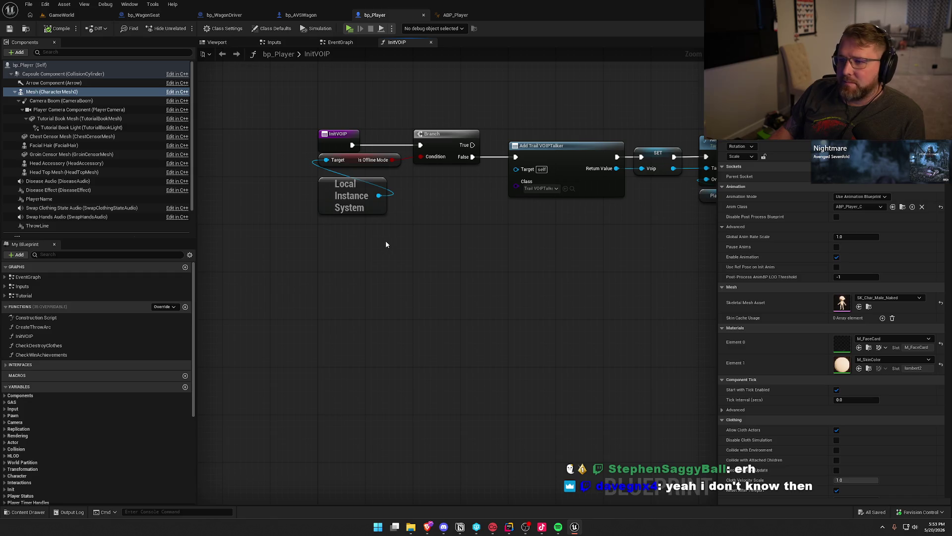
drag(385, 240, 349, 278)
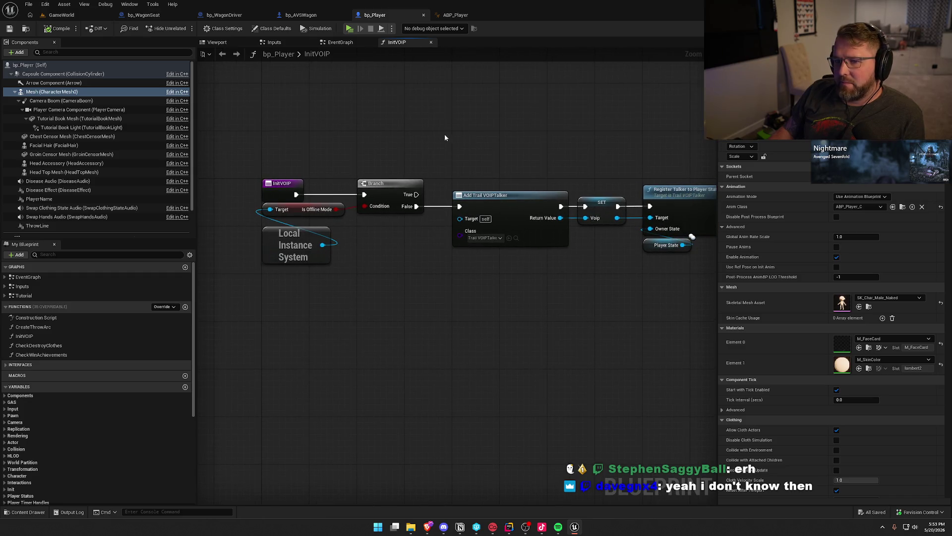
click(455, 15)
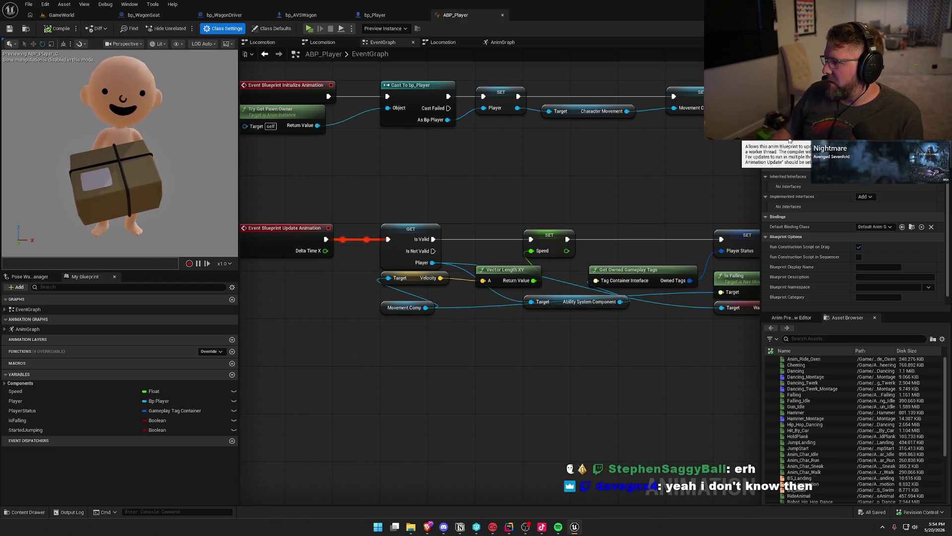
- Scroll through ABP_Player's Class Settings to review the multi-threaded animation update option
scroll(783, 164, up, 2)
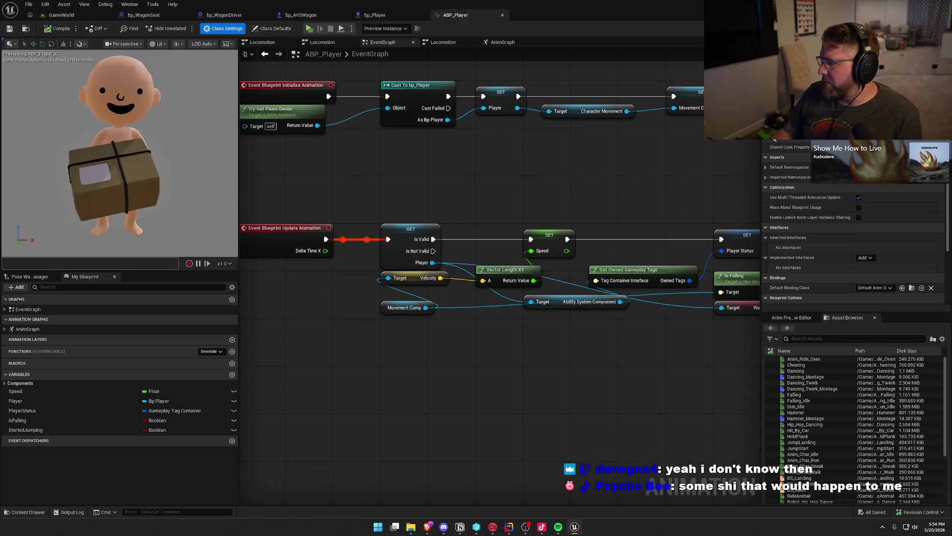
scroll(804, 224, down, 2)
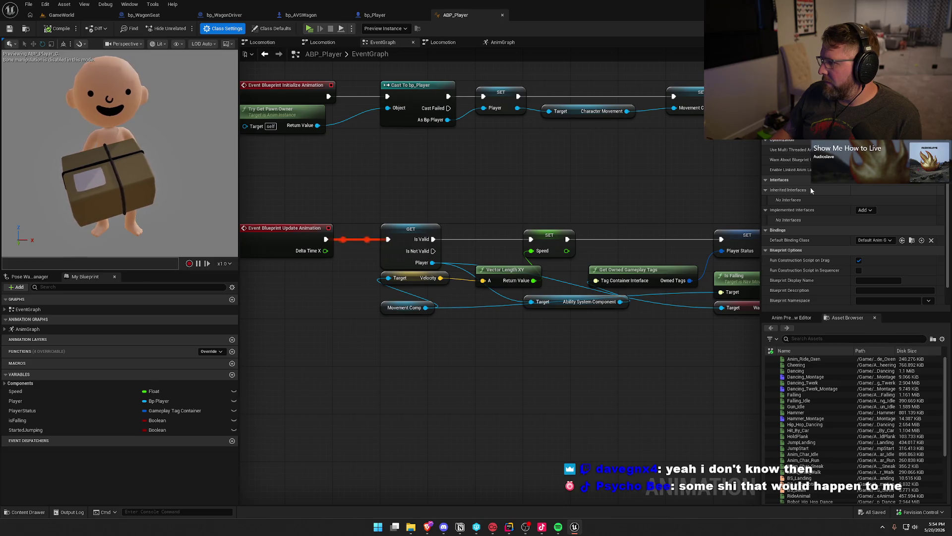
scroll(816, 190, down, 1)
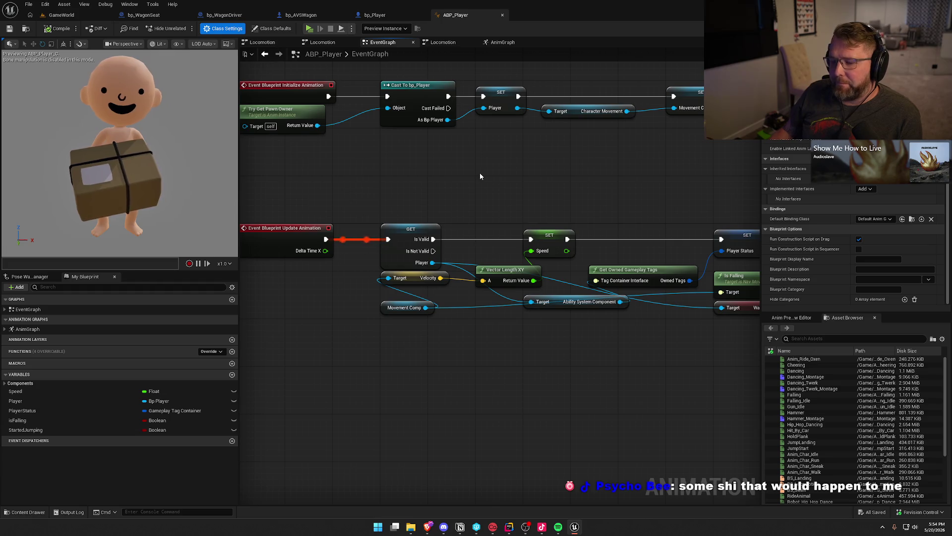
- Review the AnimGraph, Locomotion and EventGraph entries and the Set Is Falling and Set Started Jumping nodes
click(7, 331)
click(13, 340)
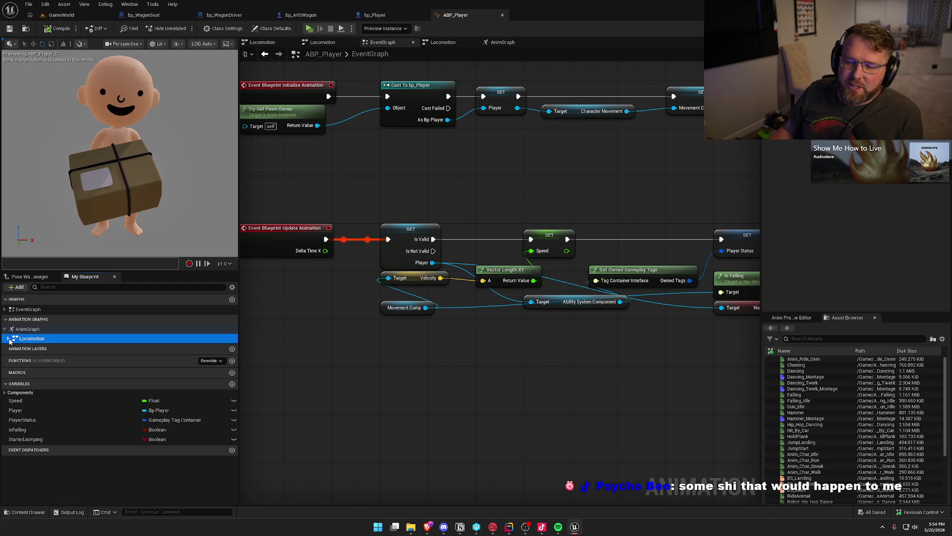
click(9, 339)
click(8, 339)
click(5, 329)
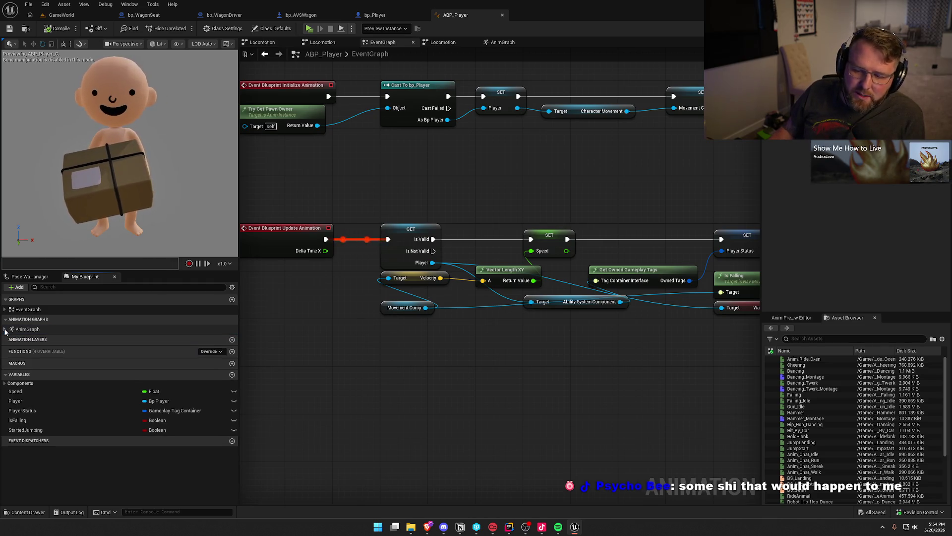
click(5, 310)
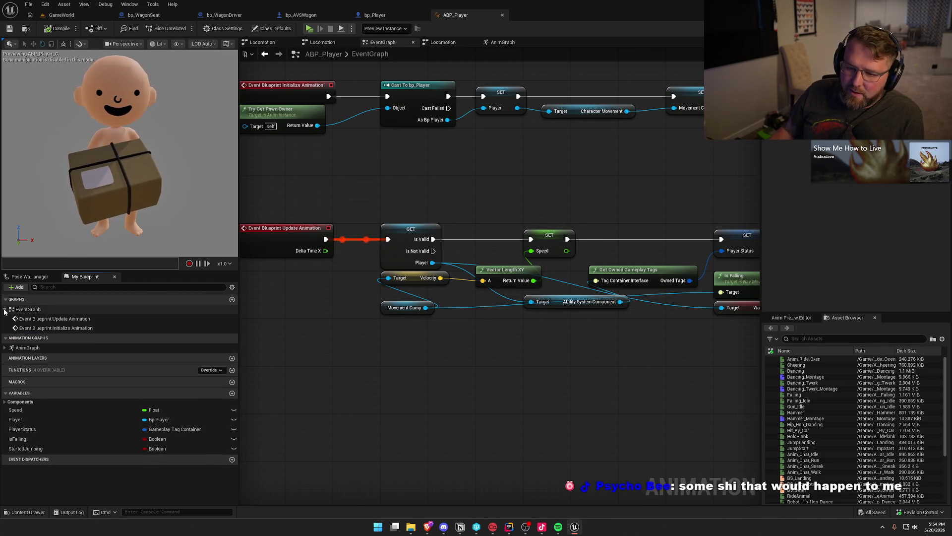
click(4, 310)
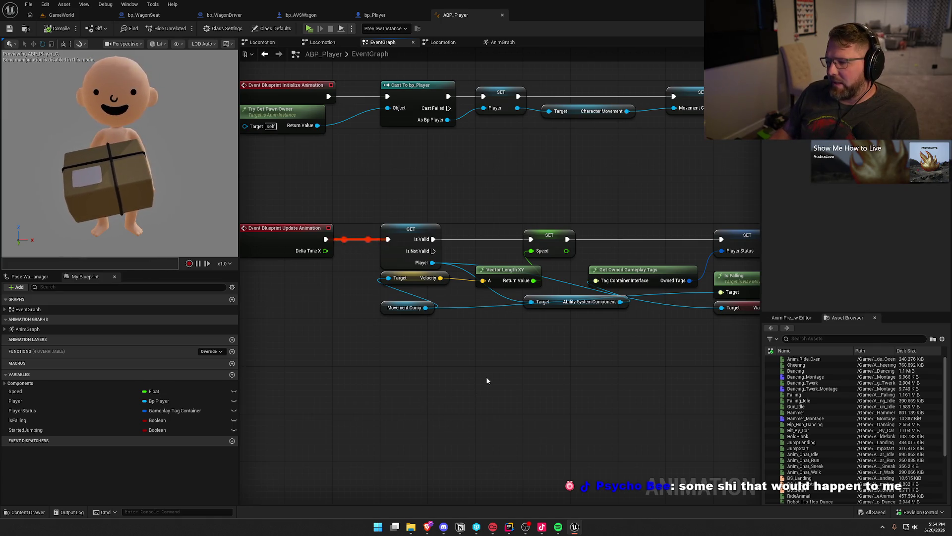
drag(531, 376, 405, 374)
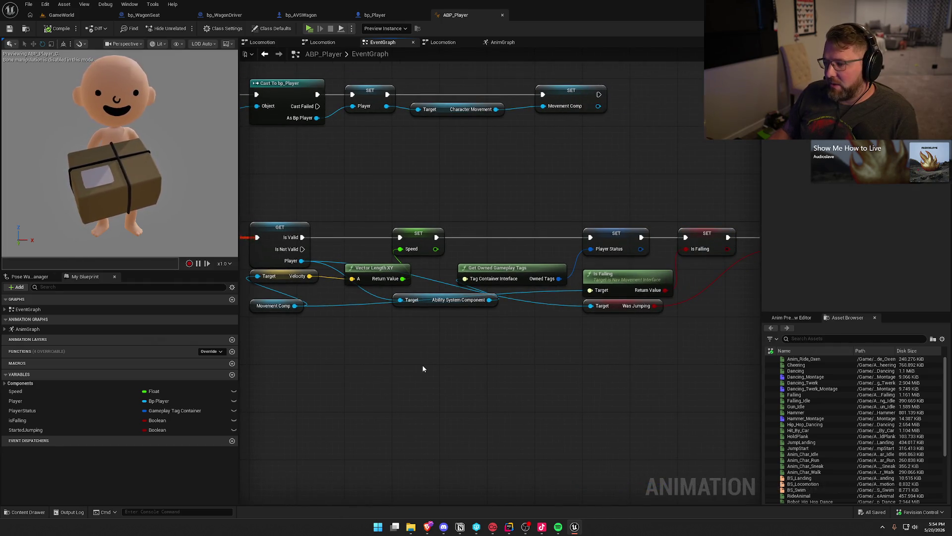
mouse_move(543, 370)
mouse_down()
mouse_move(346, 396)
mouse_move(589, 351)
mouse_move(542, 291)
mouse_up()
drag(521, 247, 540, 253)
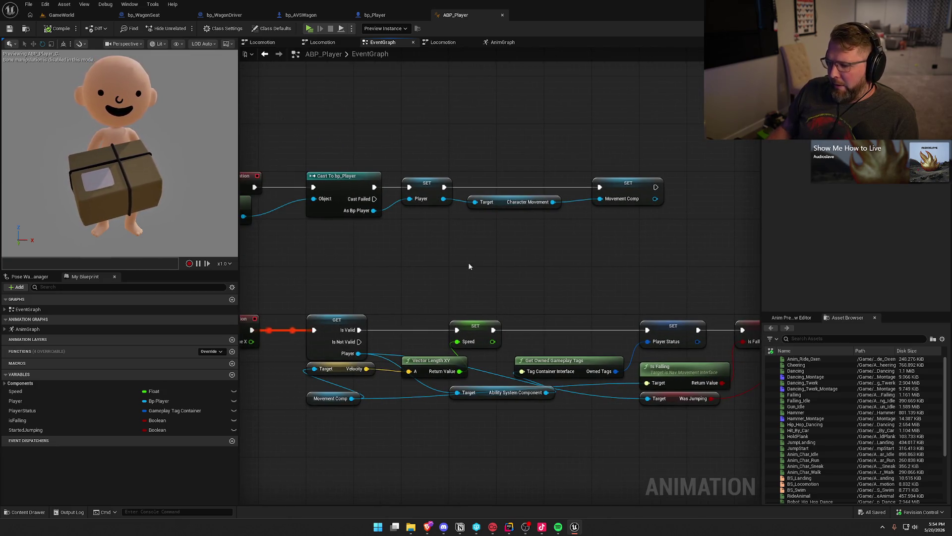
mouse_move(507, 244)
mouse_down()
mouse_move(298, 231)
mouse_move(451, 283)
mouse_up()
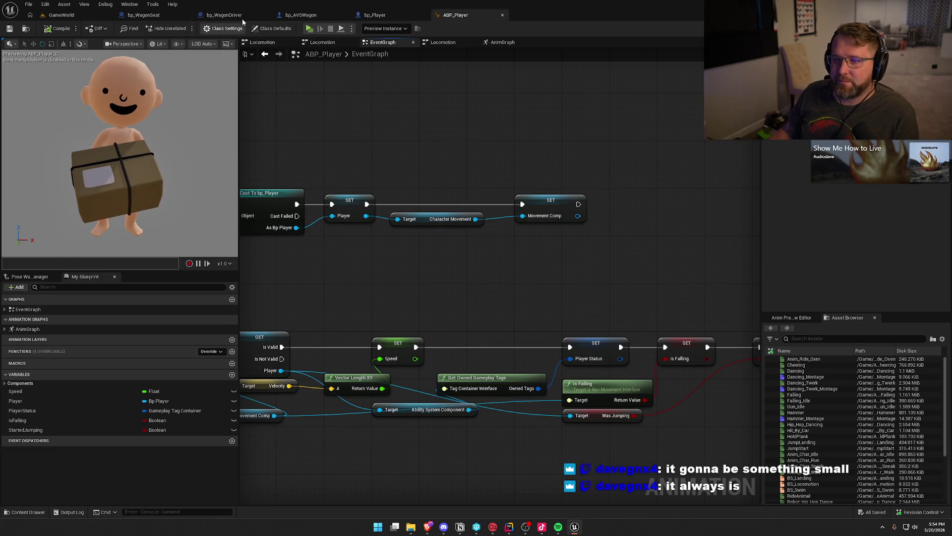
- Compile and save ABP_Player from its Class Defaults, then return to the GameWorld level
click(273, 28)
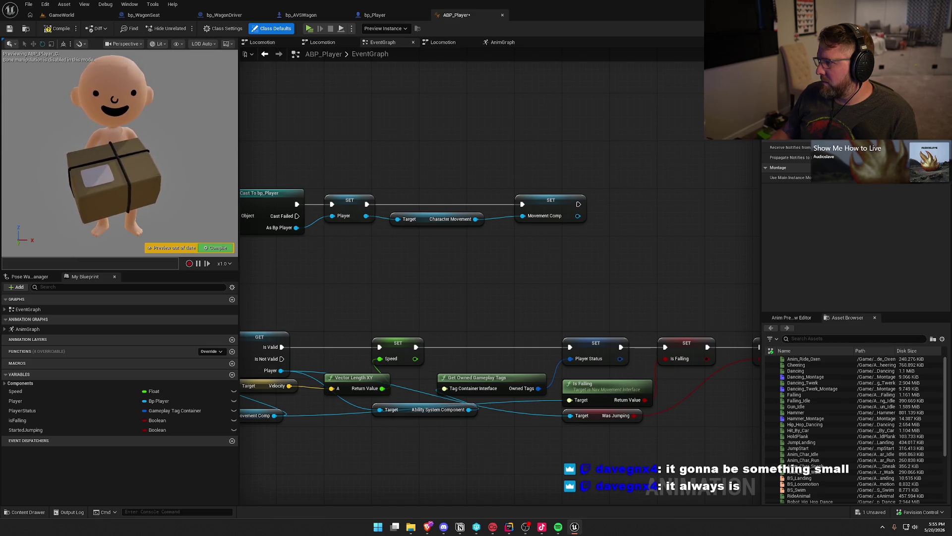
click(49, 32)
click(486, 346)
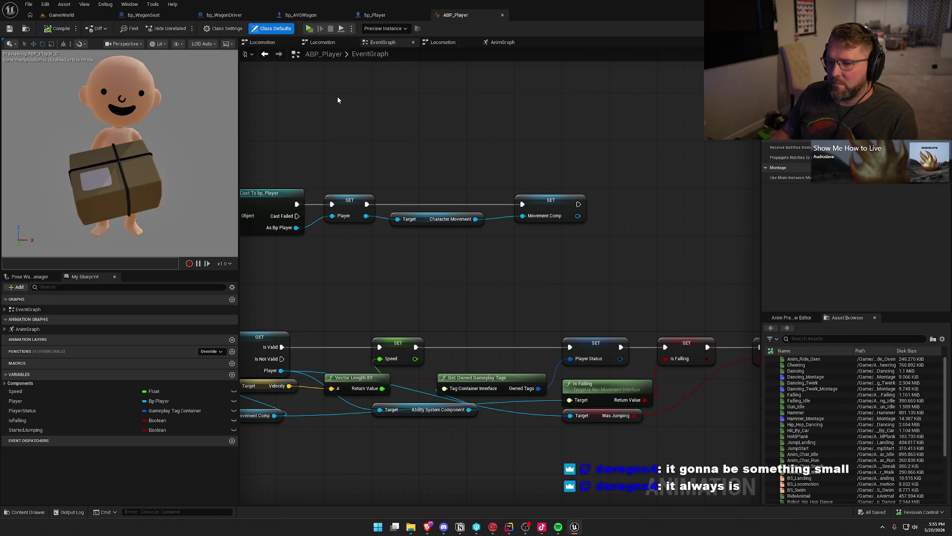
click(70, 16)
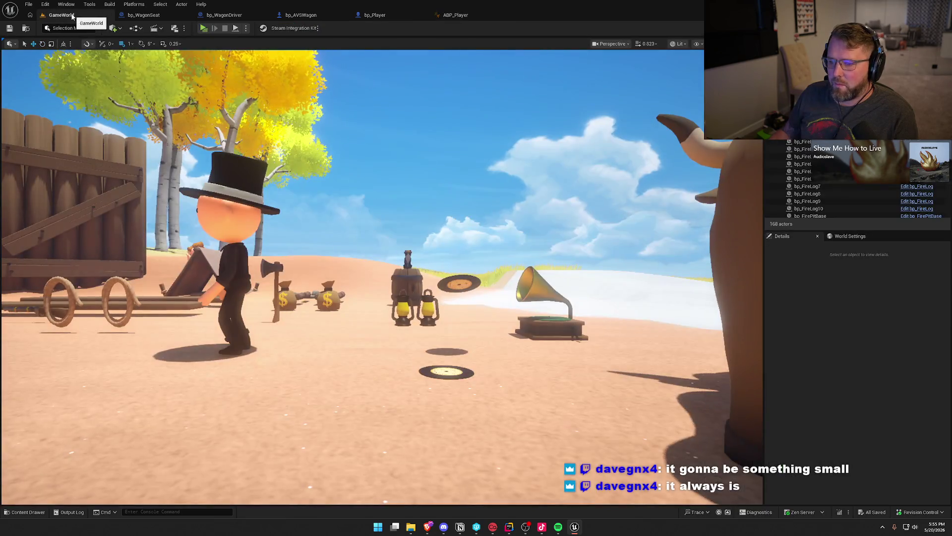
- In bp_WagonSeat's interact graph, enable Weld Simulated Bodies on the lower attach node
click(143, 15)
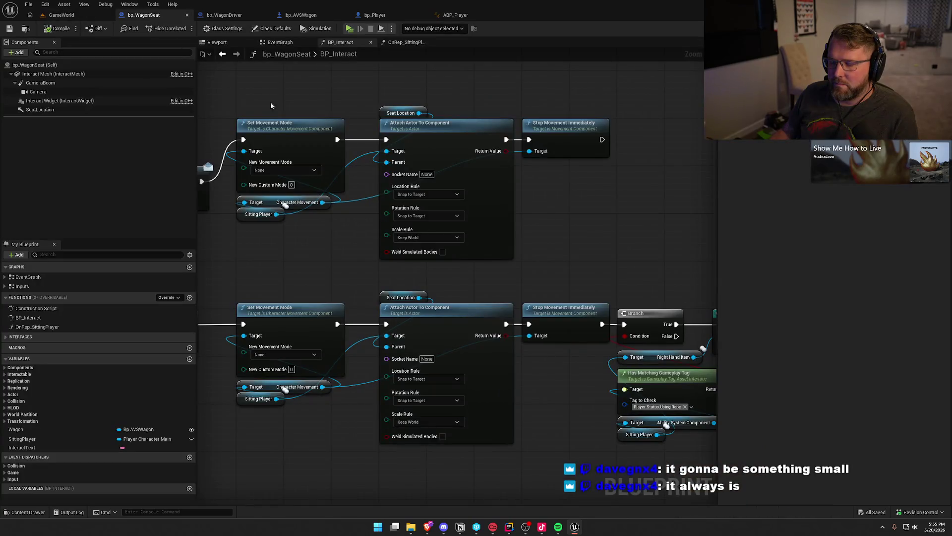
scroll(308, 254, down, 2)
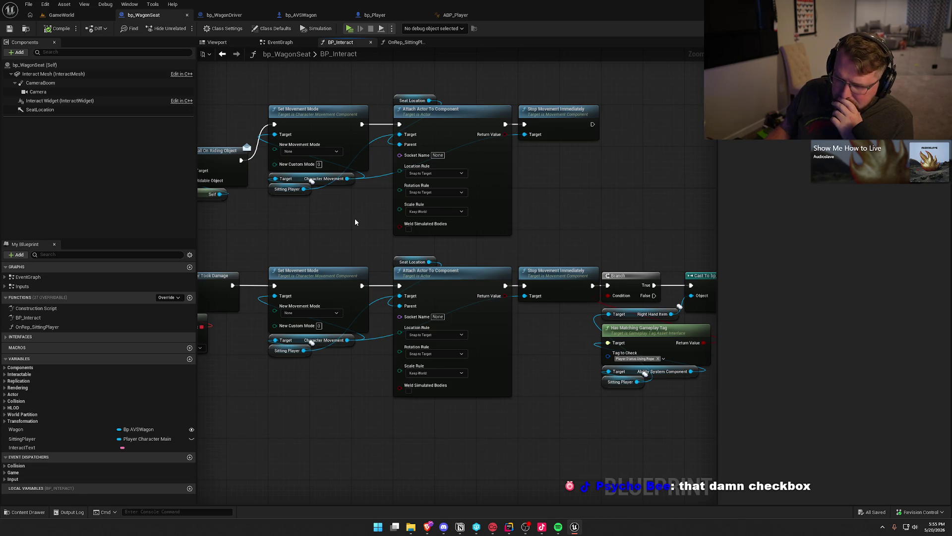
click(409, 392)
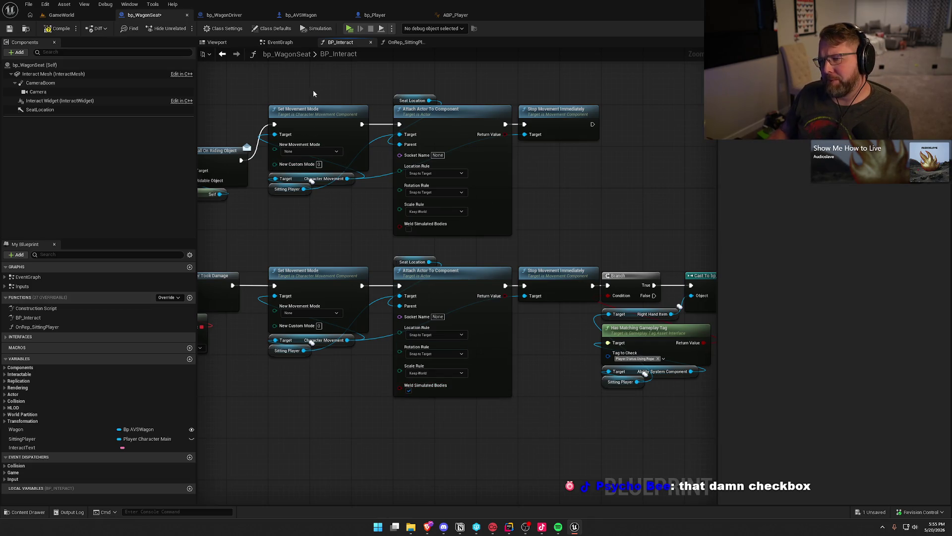
- Replace the upper movement and attach nodes with a wired SET Orient Rotation To Movement node
drag(305, 86, 590, 148)
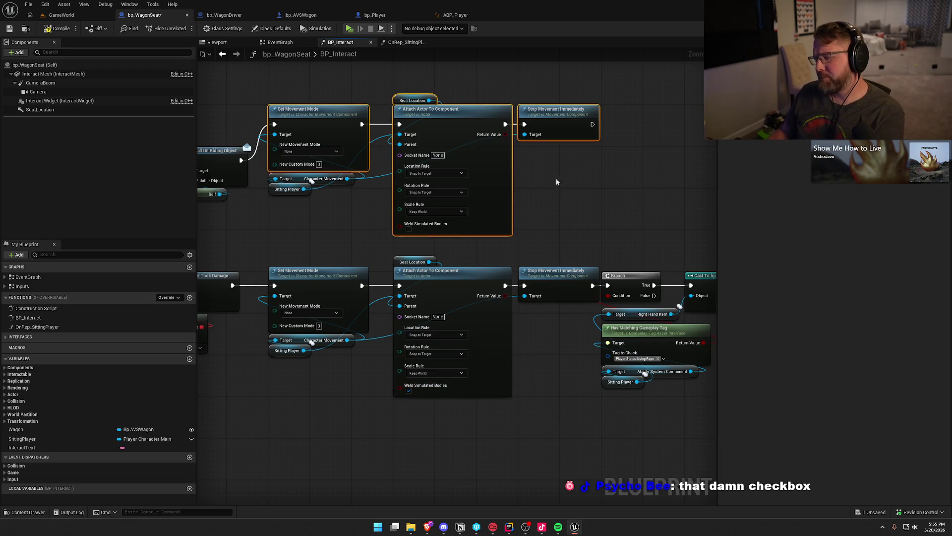
key(Delete)
drag(347, 178, 385, 176)
text(set orien)
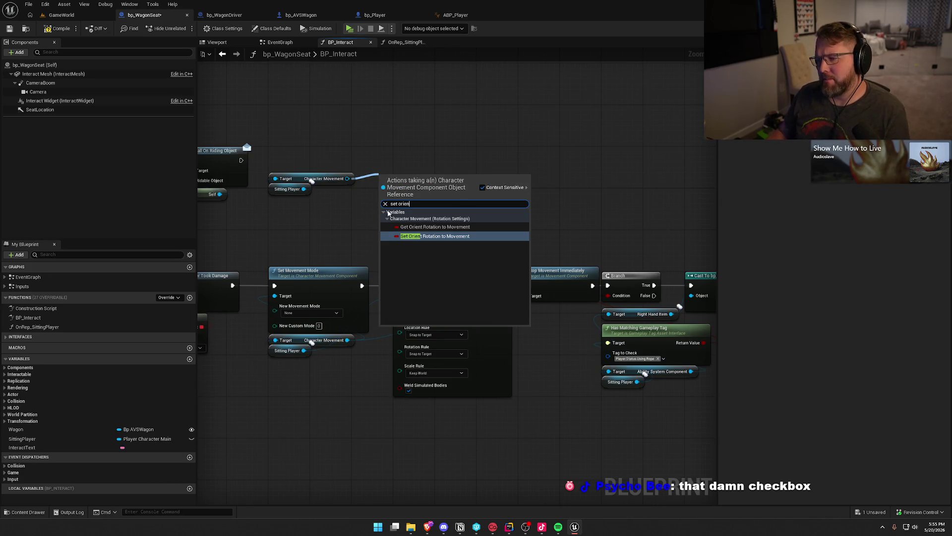
click(423, 236)
drag(385, 181, 241, 160)
click(58, 29)
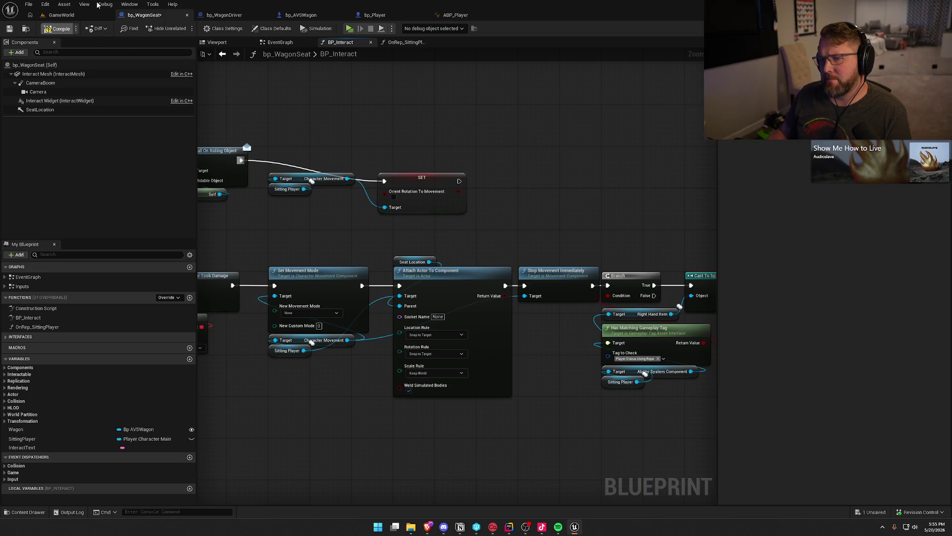
click(67, 15)
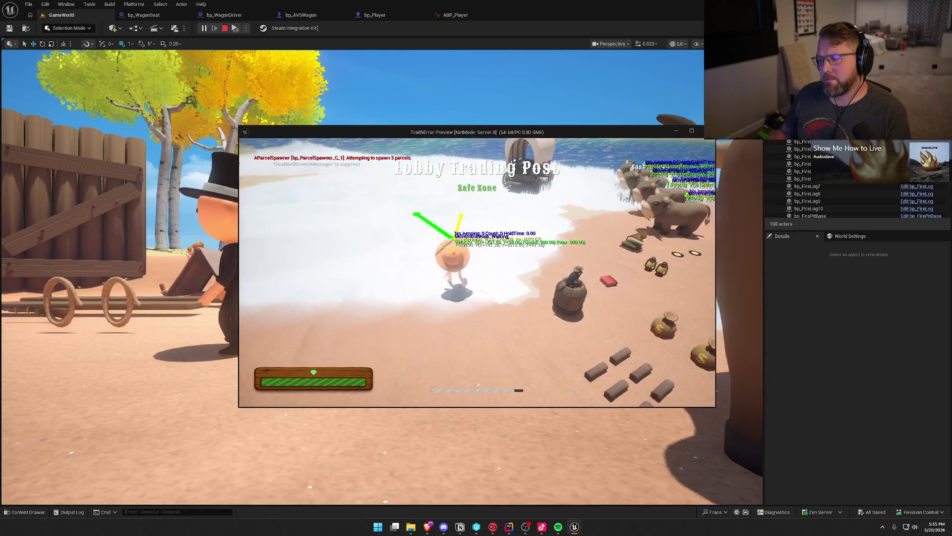
- Turn off movement debug text by running p.VisualizeMovement 0 in the console
key(grave)
key(Up)
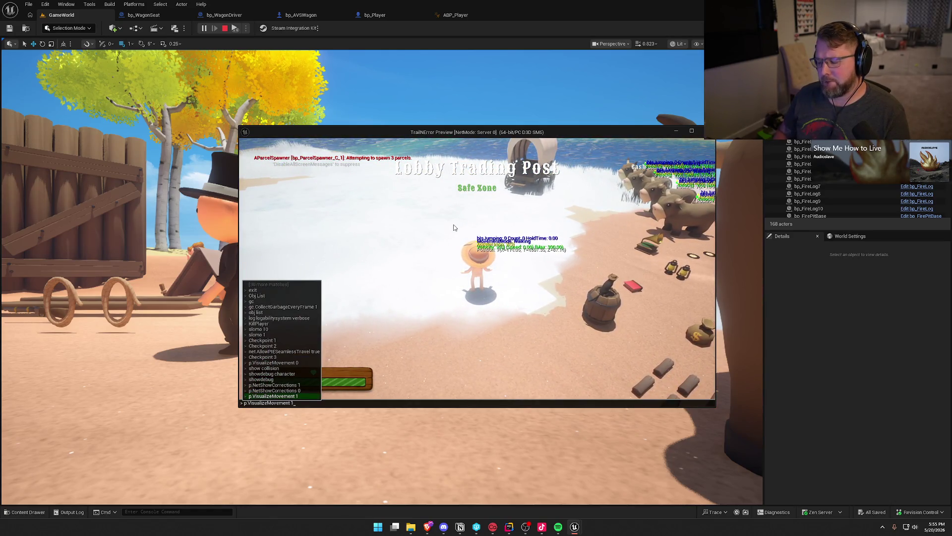
key(BackSpace)
text(0)
key(Return)
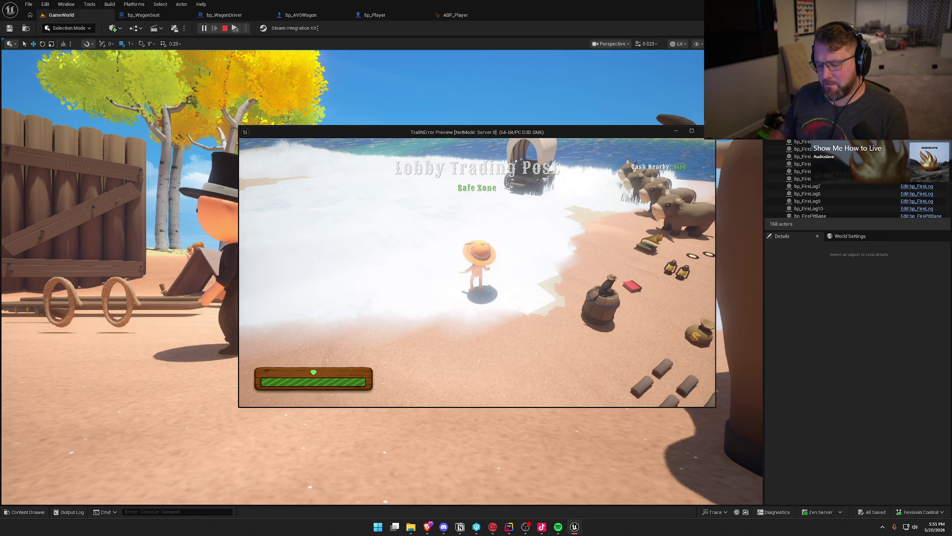
- Arrange the server and client windows side by side and seat the client in the wagon
key(super)
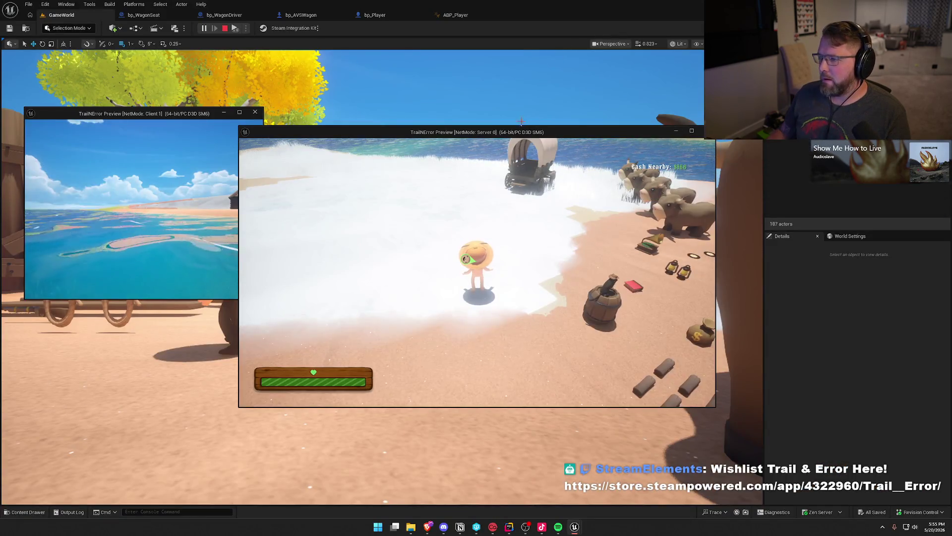
drag(347, 122, 577, 121)
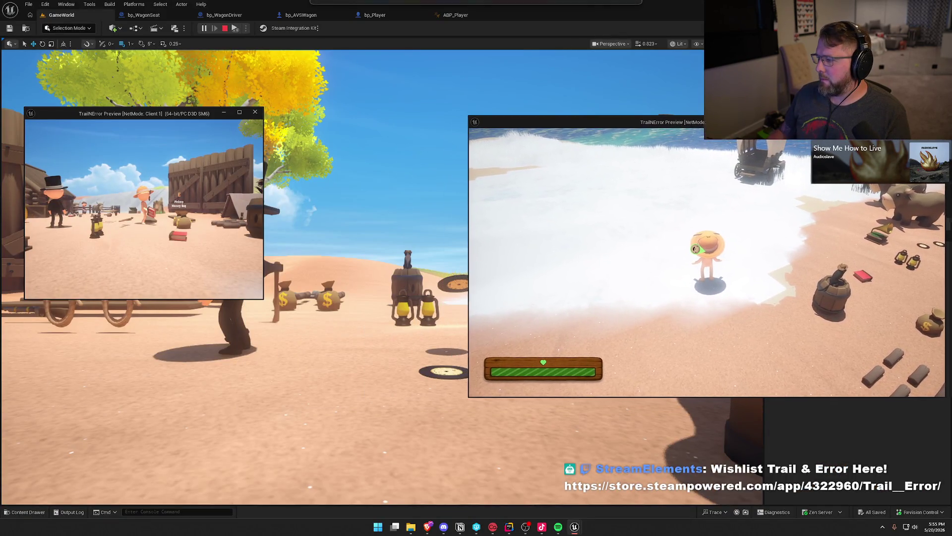
key(super)
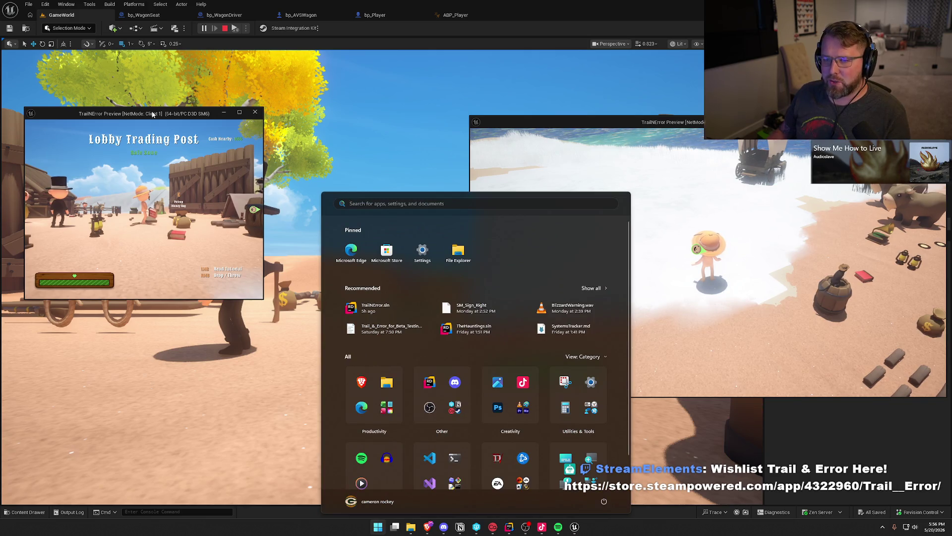
drag(152, 114, 147, 118)
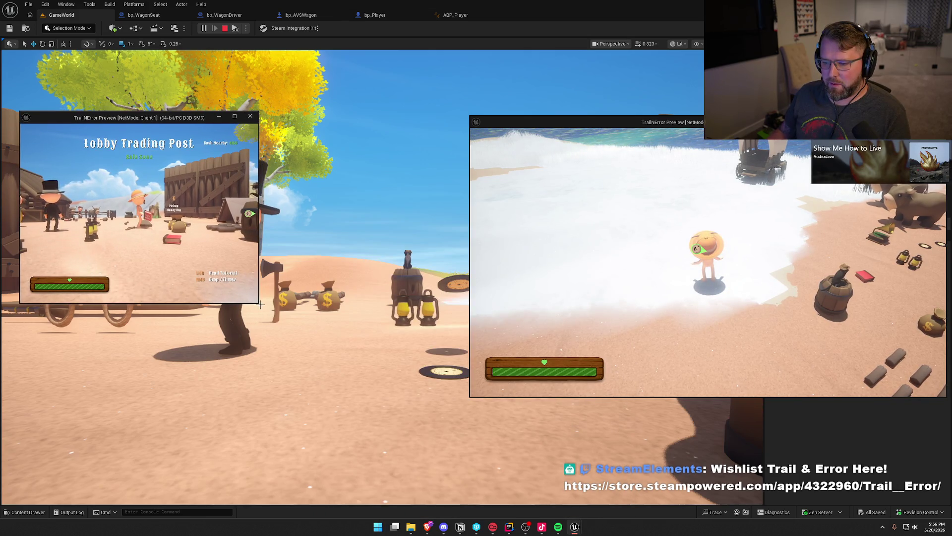
drag(259, 305, 465, 397)
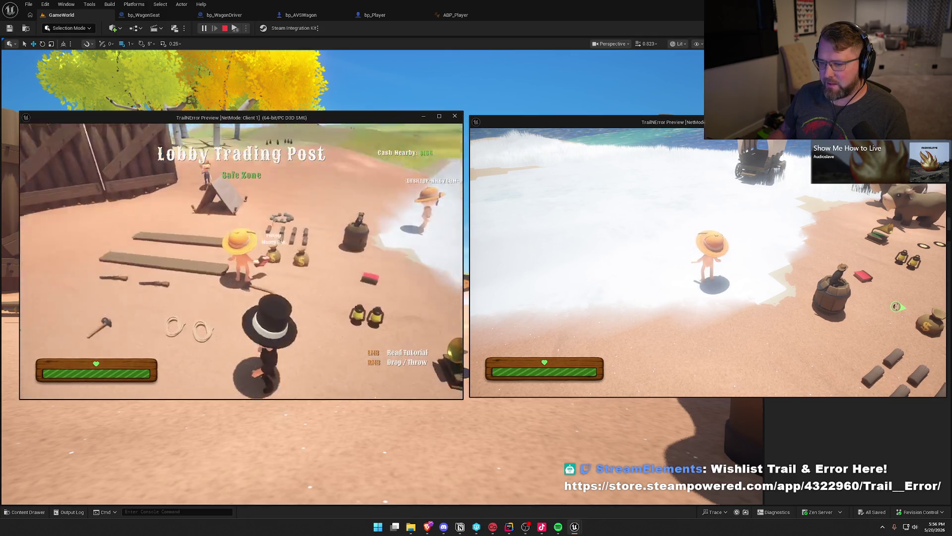
key(w)
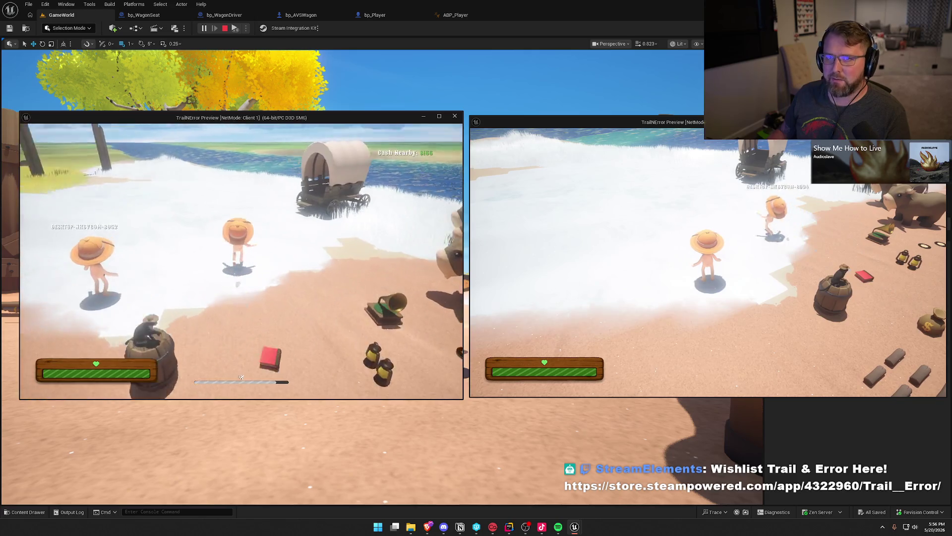
key(e)
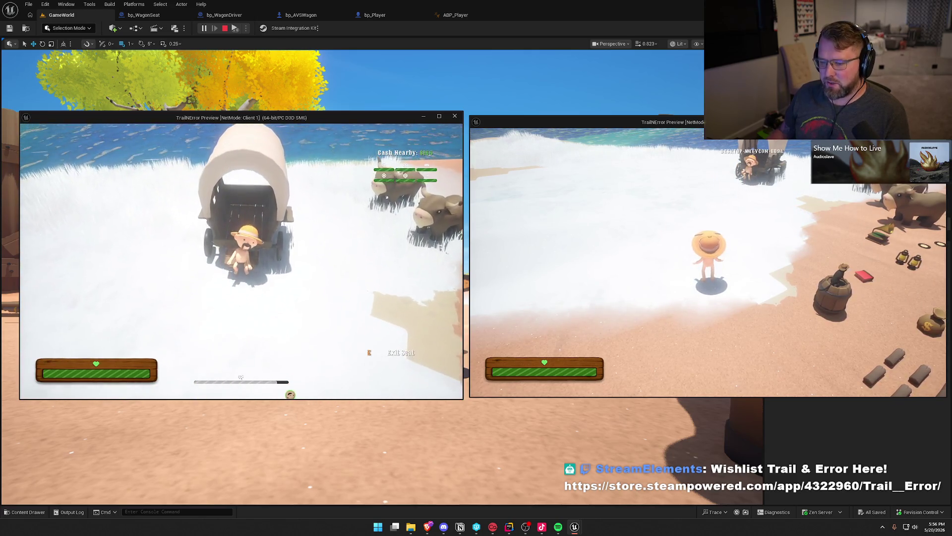
- On the server, ride the lead ox to the wagon, hitch it, and take the driver's seat
key(super)
click(680, 281)
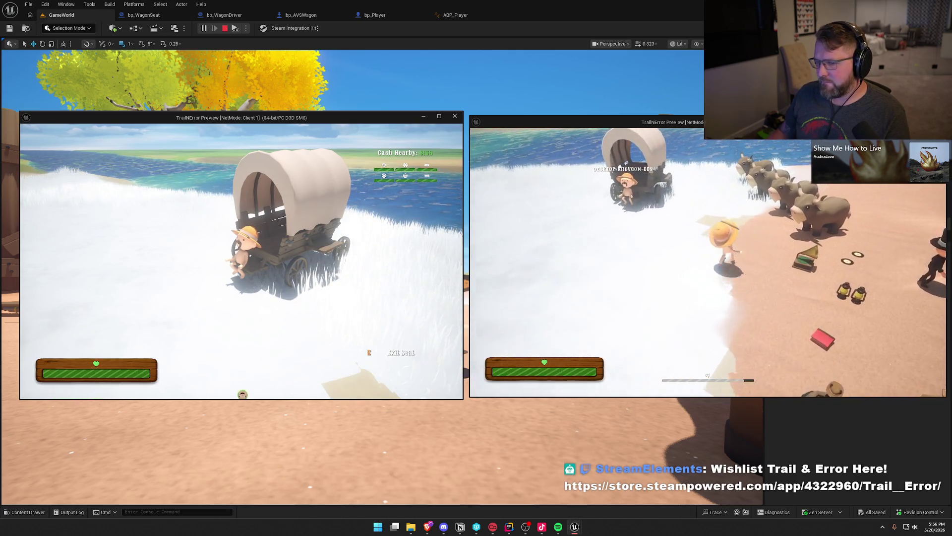
key(e)
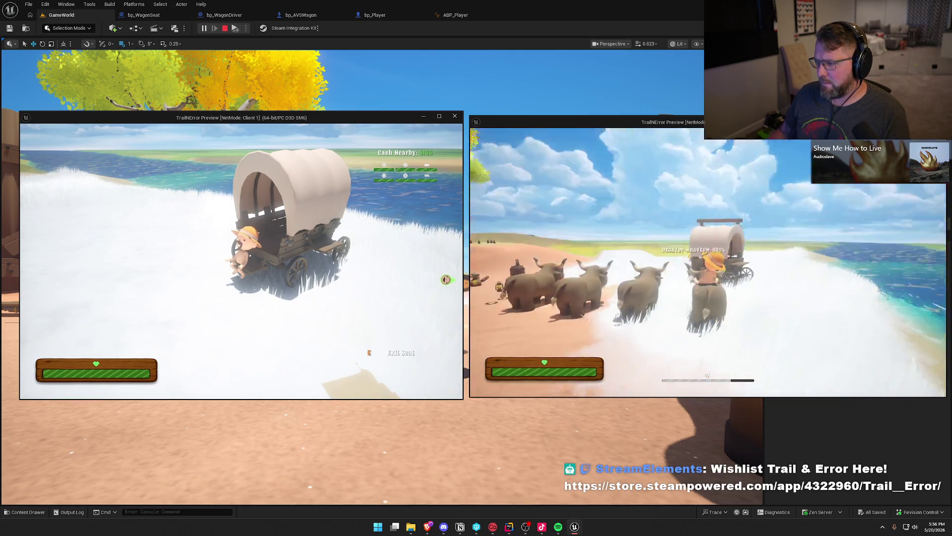
key(w)
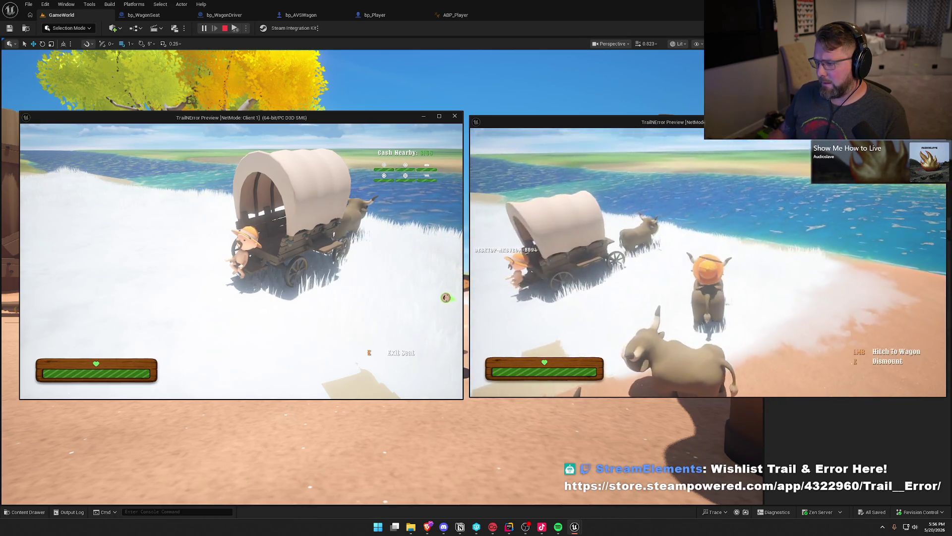
key(w)
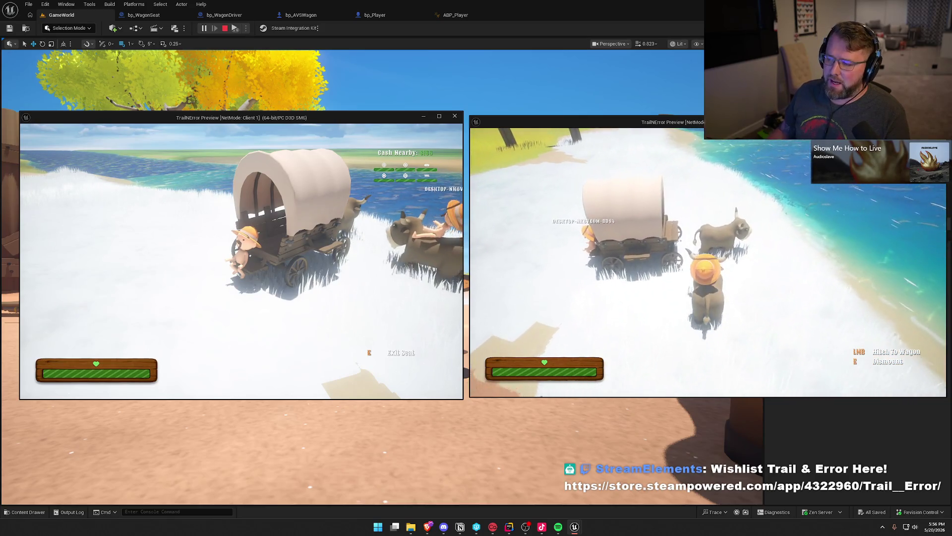
click(708, 262)
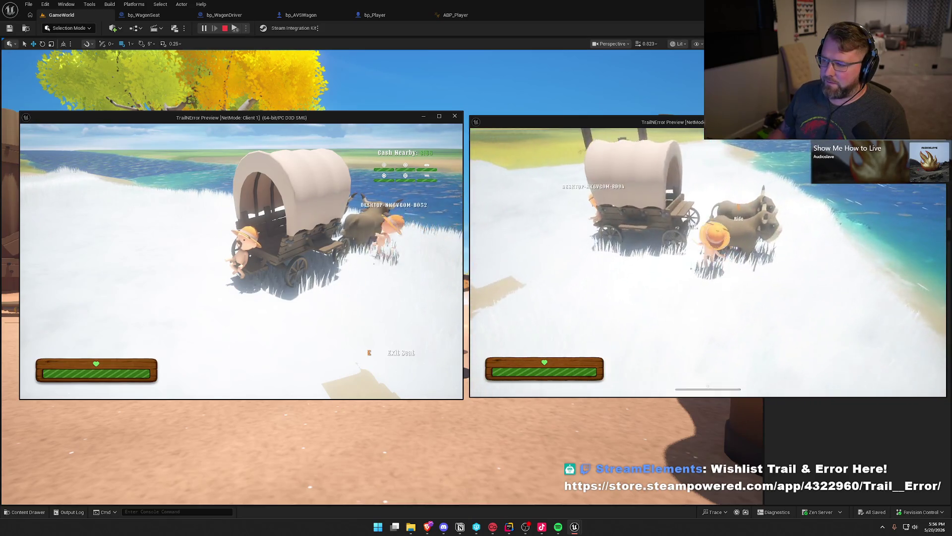
key(e)
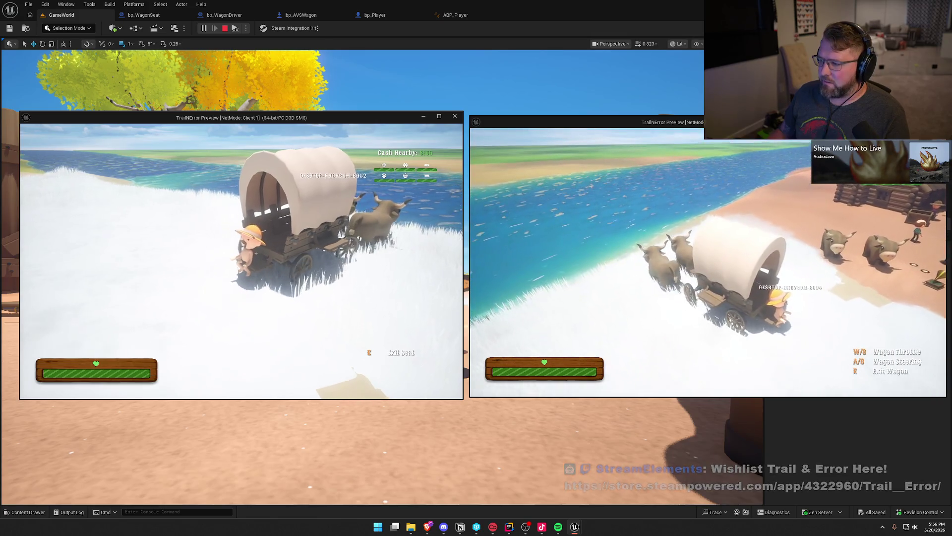